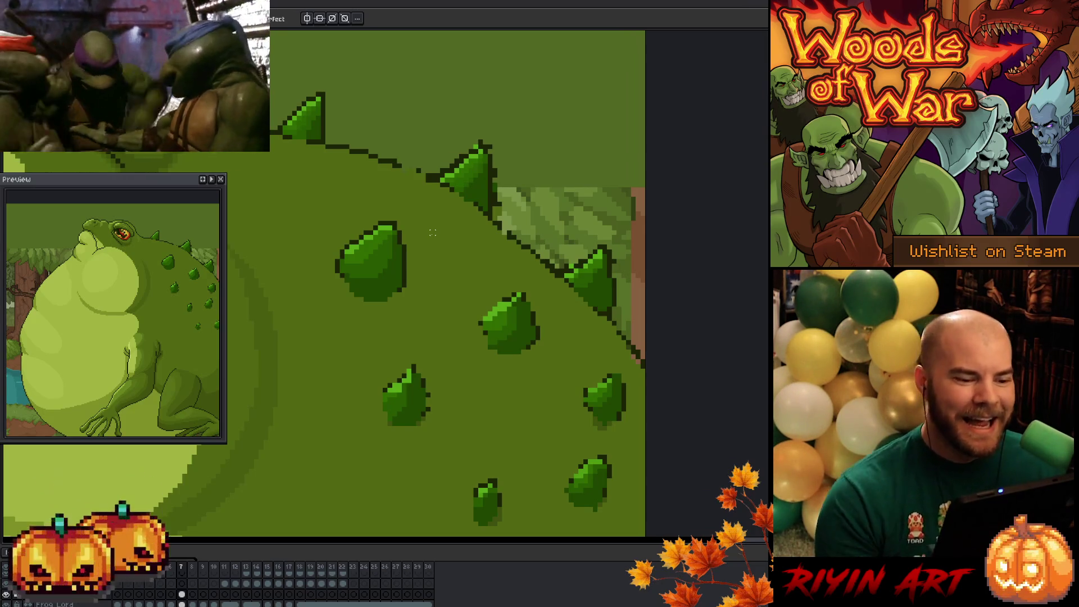
On frame 7's Frog Lord cel, repaint stray edge pixels beside the spike and close the back-outline gap
left_click_drag(495, 202, 558, 218)
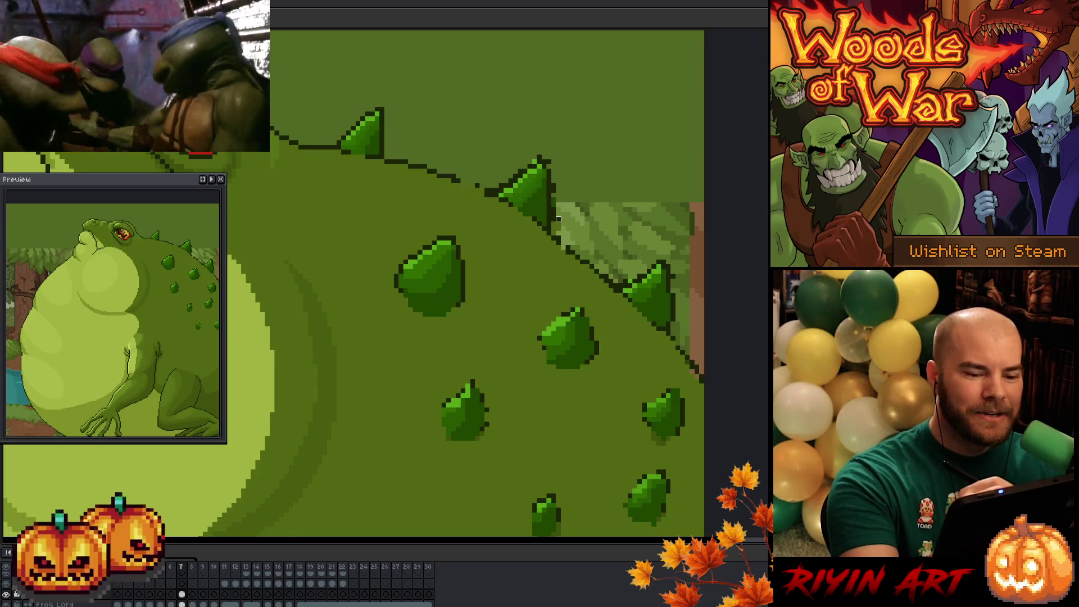
key("Down")
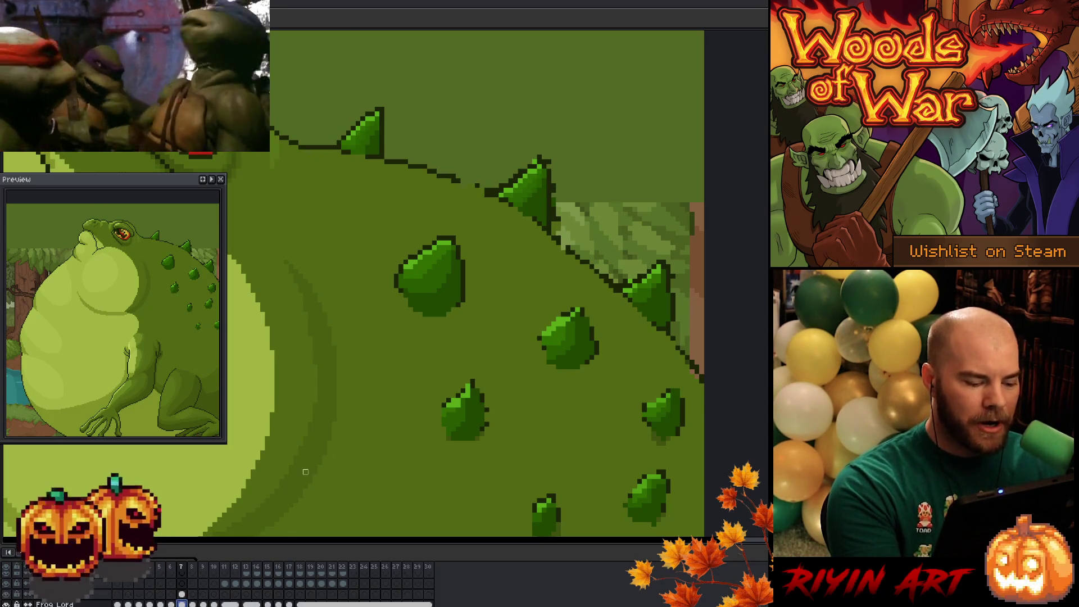
mouse_move(558, 228)
left_mouse_down()
mouse_move(542, 155)
mouse_move(507, 185)
left_mouse_up()
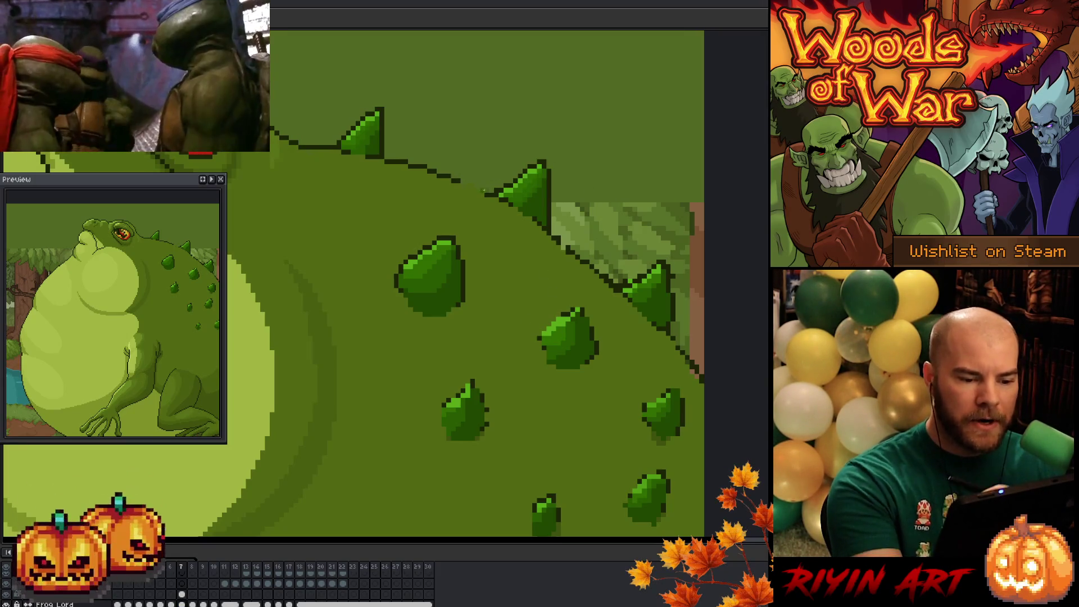
left_click_drag(481, 193, 472, 190)
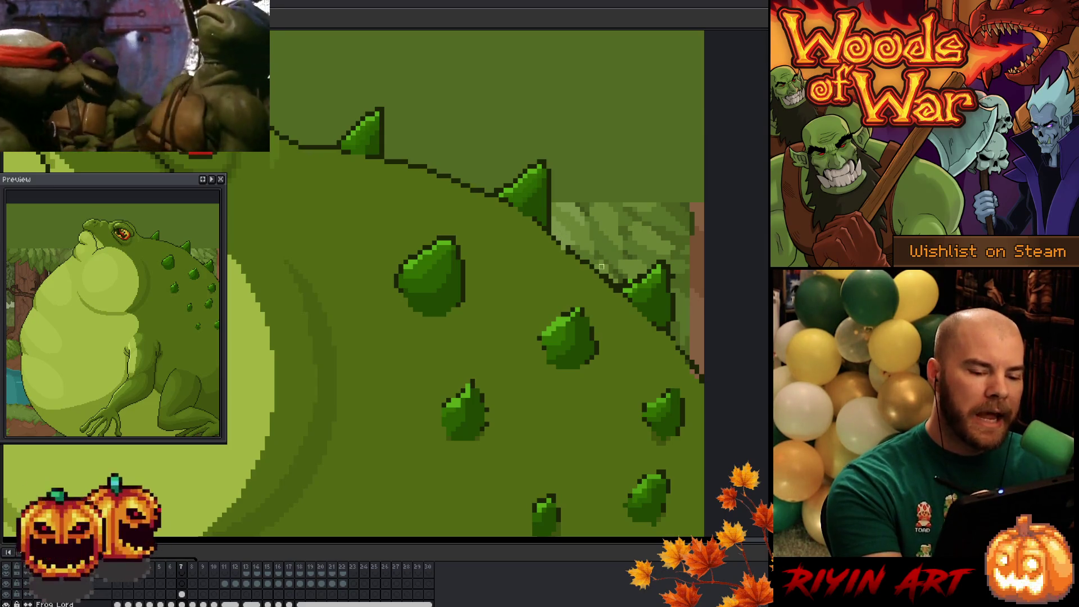
left_click_drag(593, 375, 376, 391)
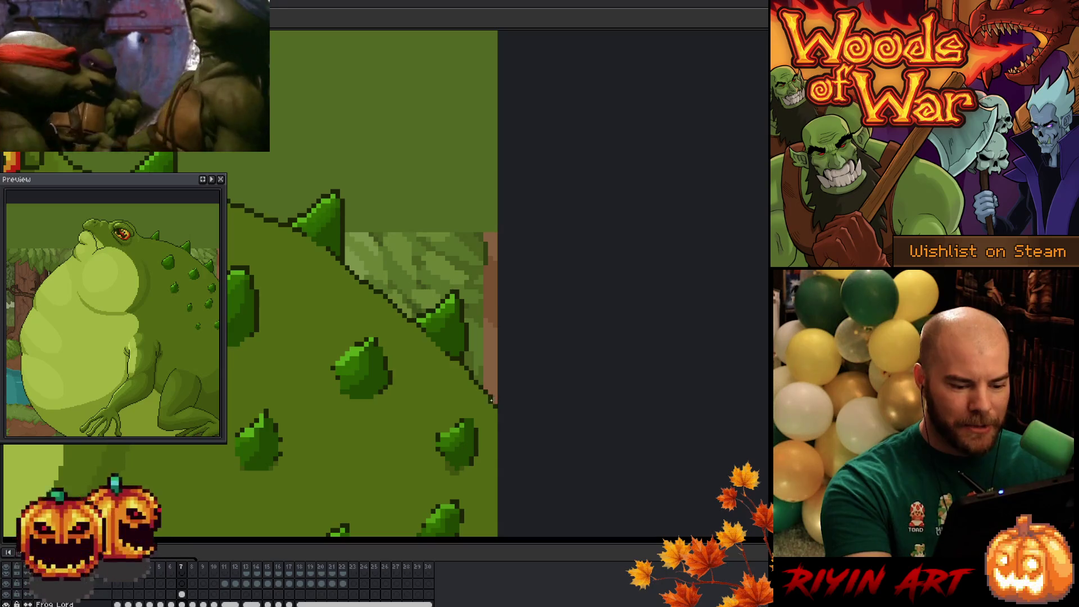
right_click(507, 336)
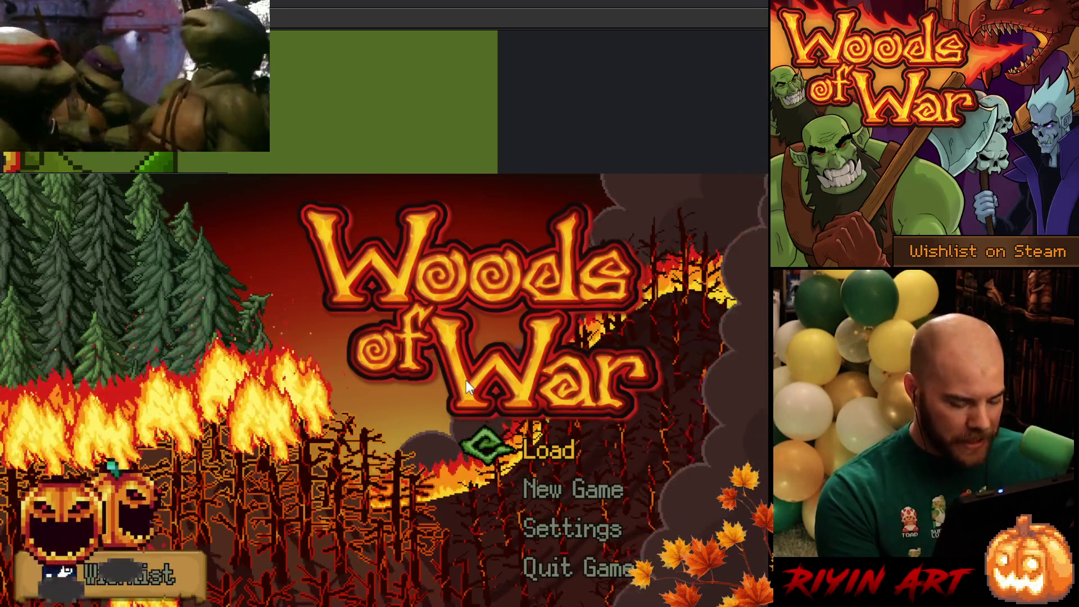
Choose Load on the Woods of War main menu to open the saved game
left_click(550, 450)
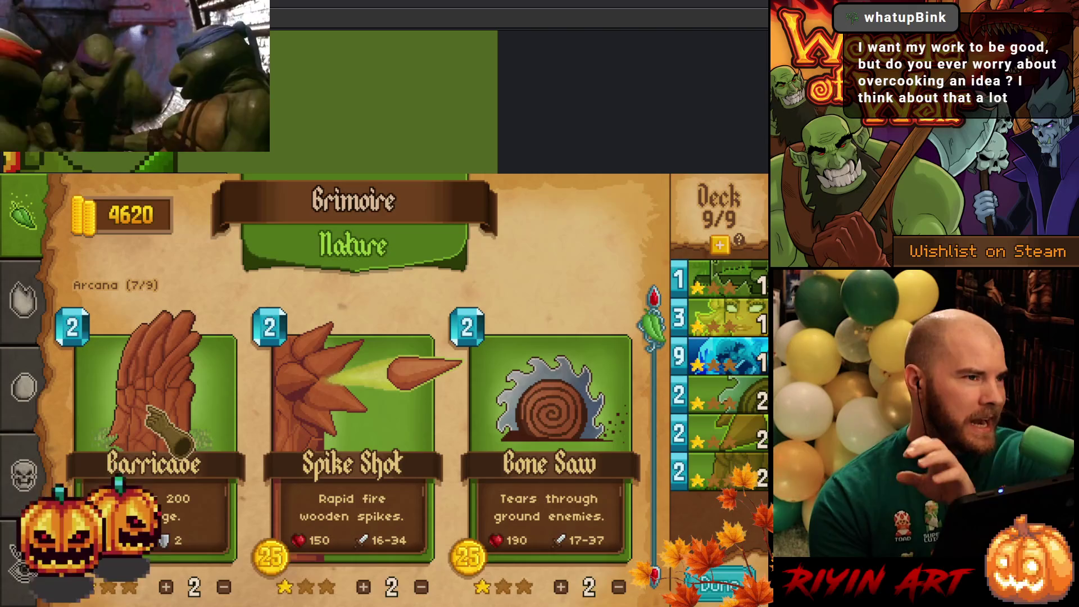
Switch the Grimoire to the Shadow school and scroll through its Arcana and Spells
key("Down")
key("Down")
key("Down")
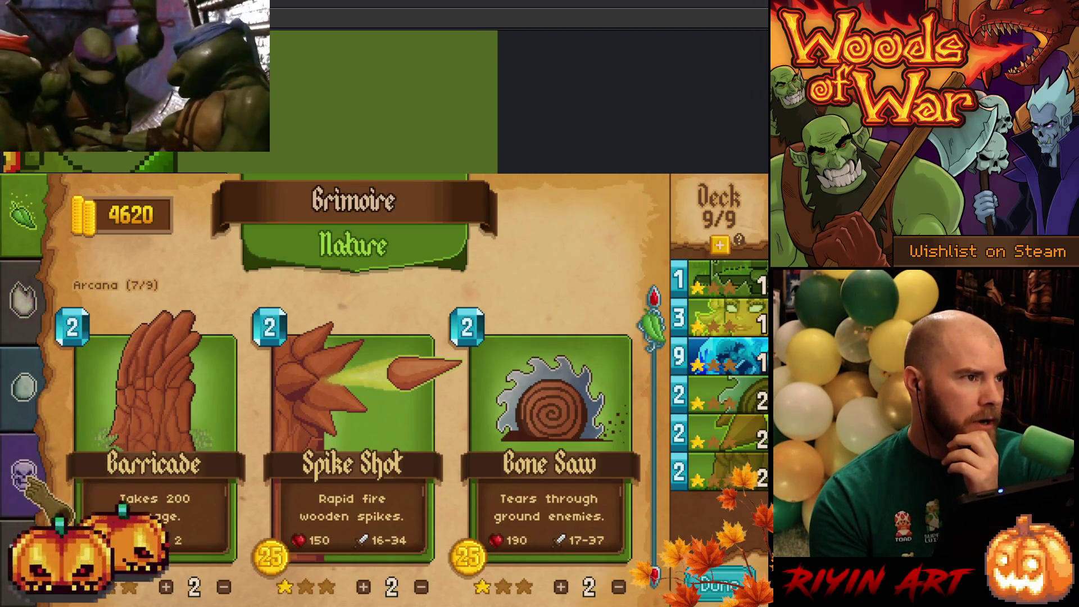
scroll(154, 416, "down", 2)
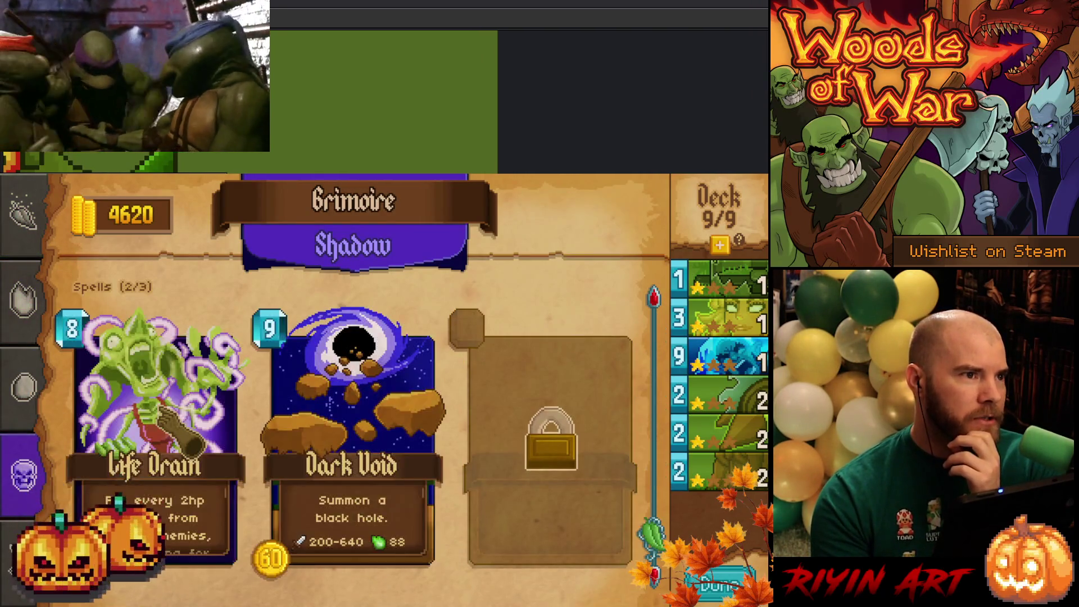
scroll(161, 416, "up", 2)
scroll(152, 415, "down", 2)
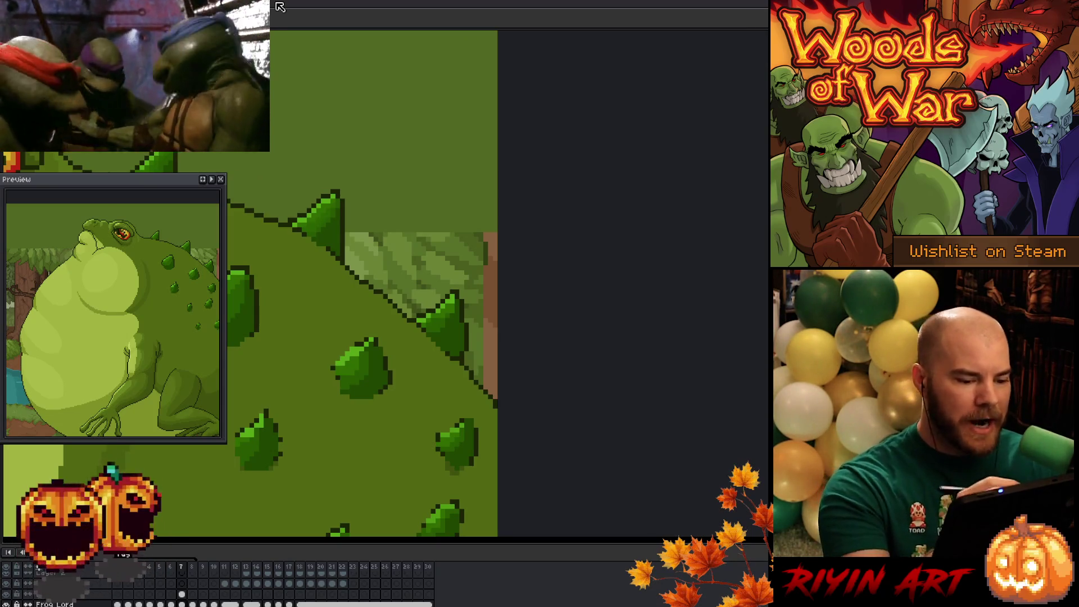
left_click(192, 594)
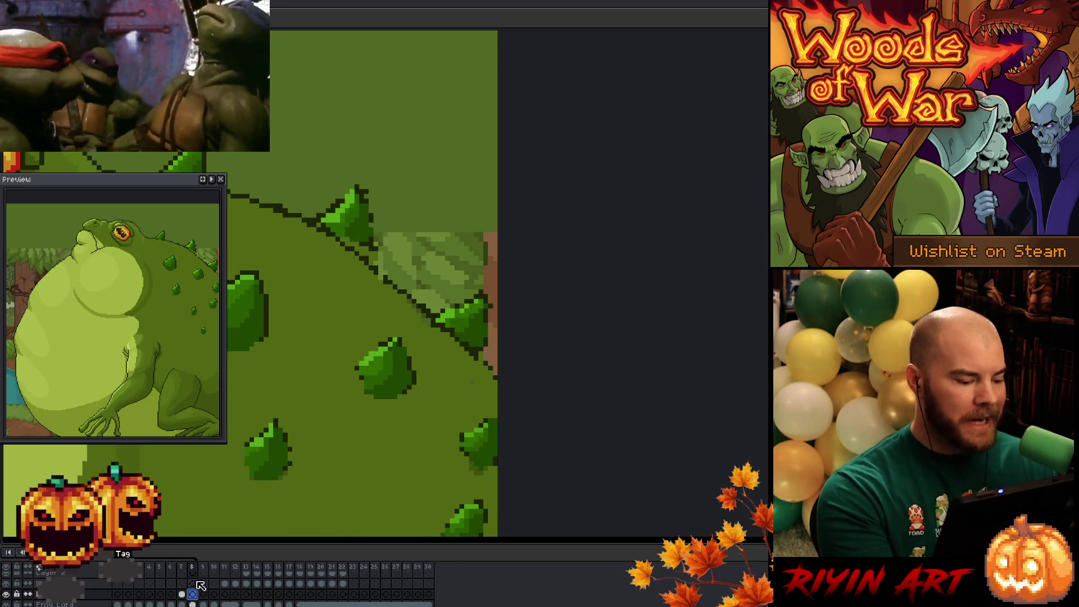
left_click(182, 604)
mouse_move(356, 180)
left_mouse_down()
mouse_move(359, 229)
mouse_move(278, 236)
mouse_move(368, 161)
left_mouse_up()
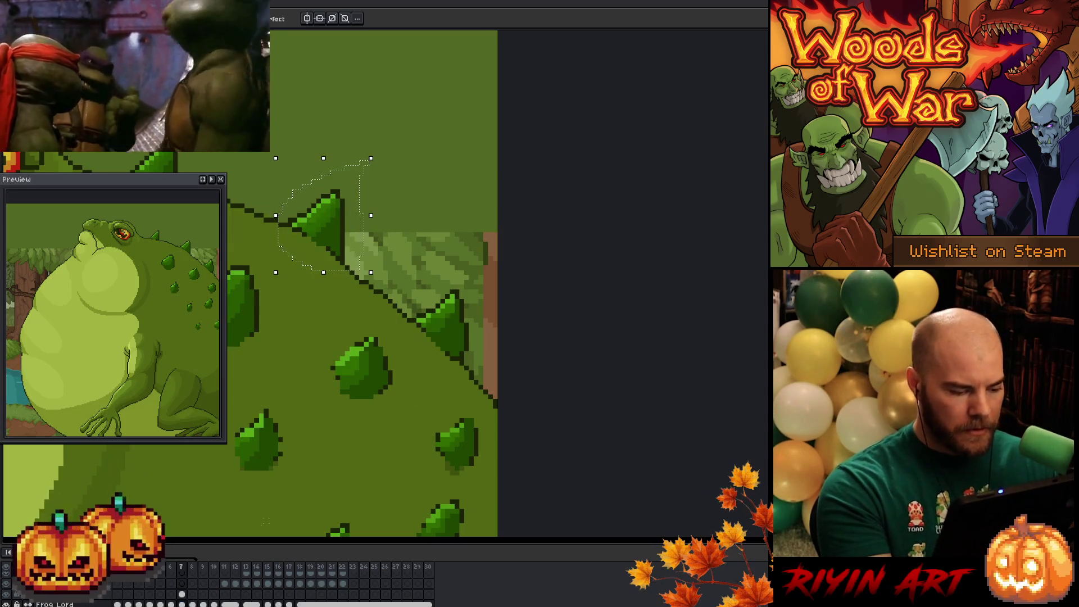
left_click(194, 601)
mouse_move(335, 232)
left_mouse_down()
mouse_move(365, 245)
mouse_move(358, 228)
left_mouse_up()
key("Return")
key("ctrl+d")
key("comma")
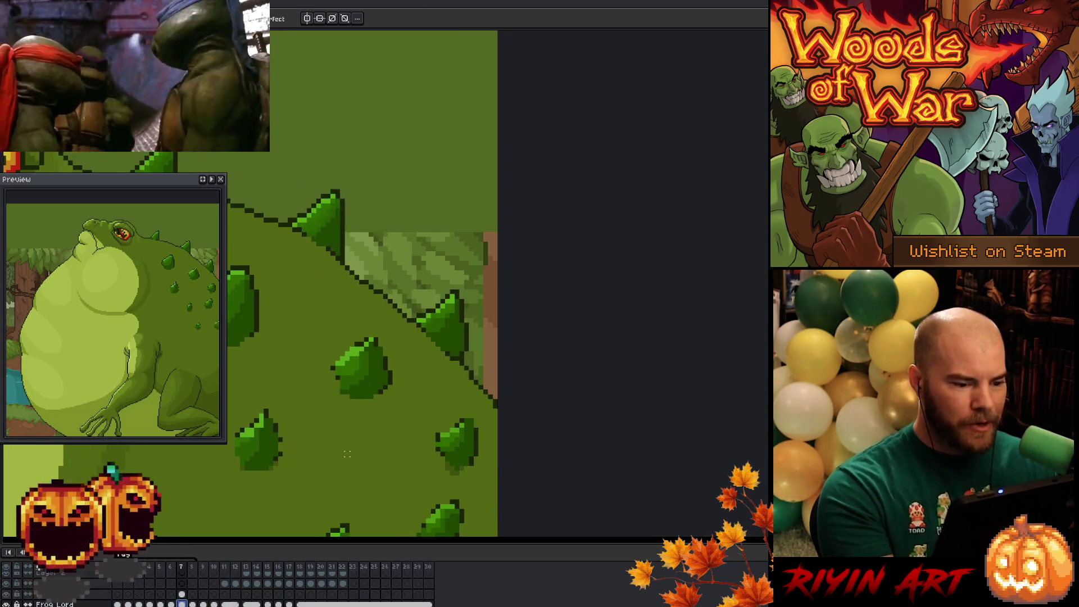
key("ctrl+shift+d")
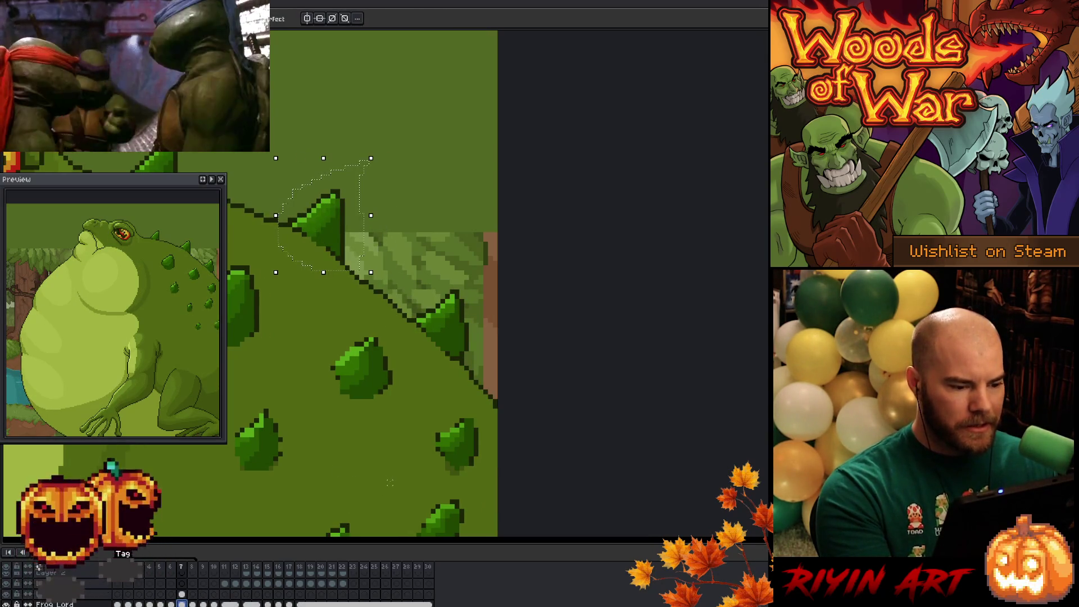
left_click(182, 594)
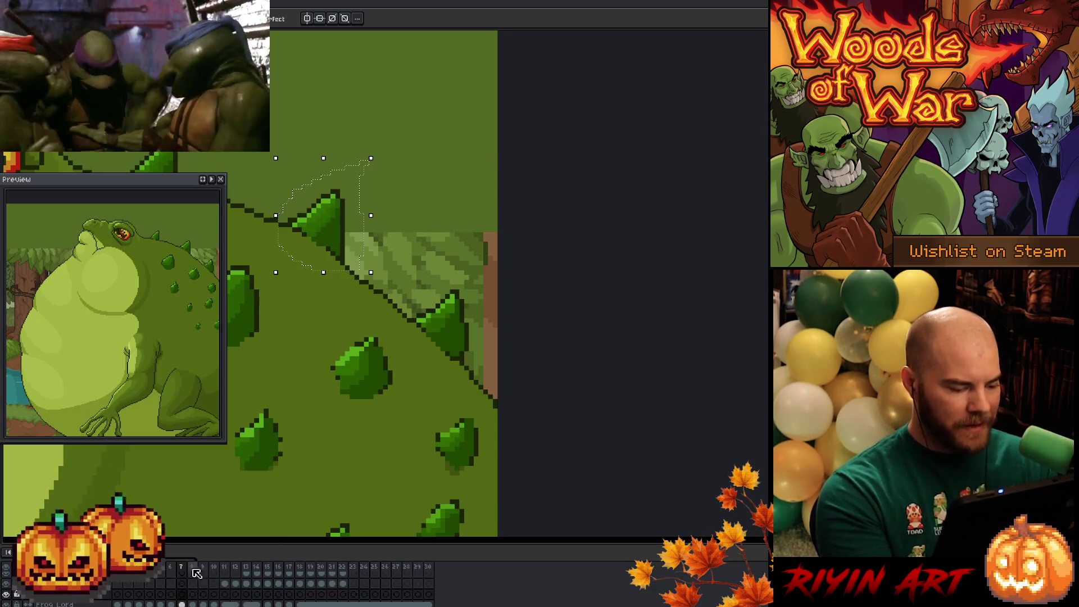
left_click(182, 594)
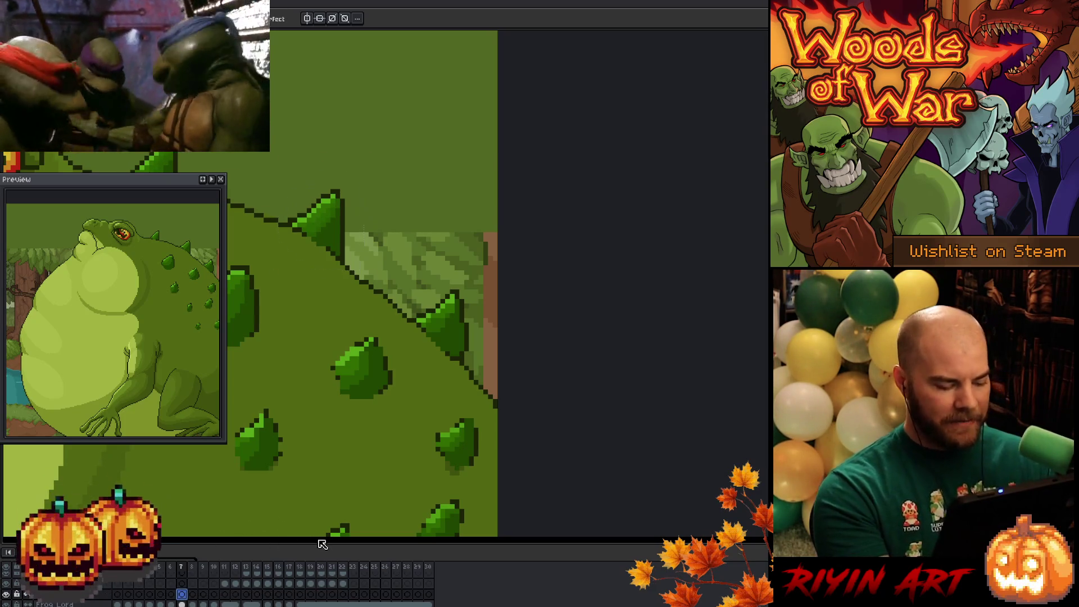
key("ctrl+d")
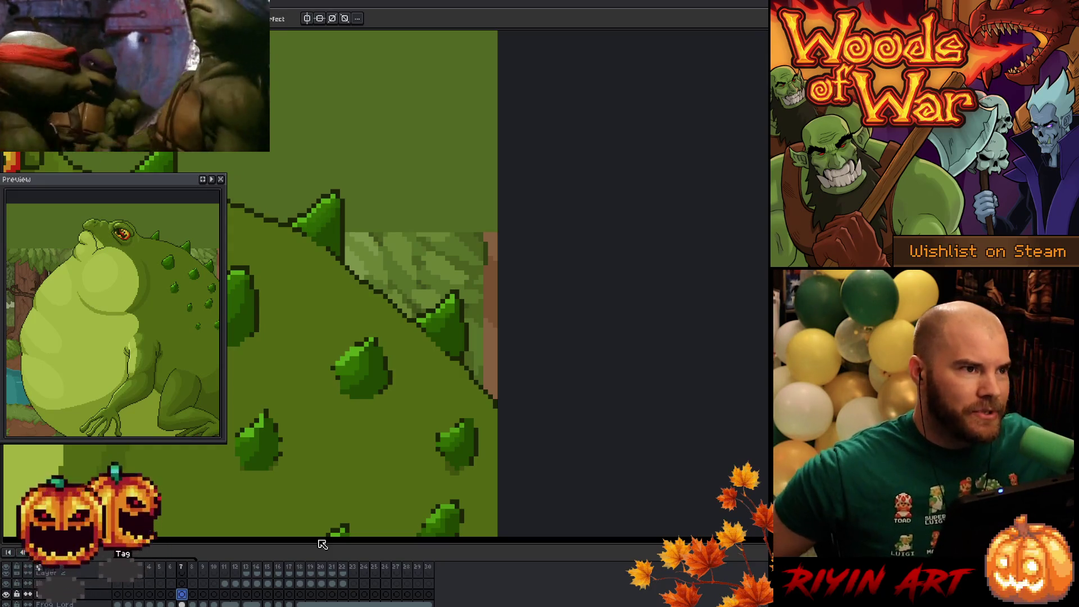
Select the middle back spike and move it up and left along the back on frame 8
mouse_move(422, 385)
left_mouse_down()
mouse_move(562, 380)
mouse_move(604, 359)
left_mouse_up()
left_click_drag(531, 200, 509, 212)
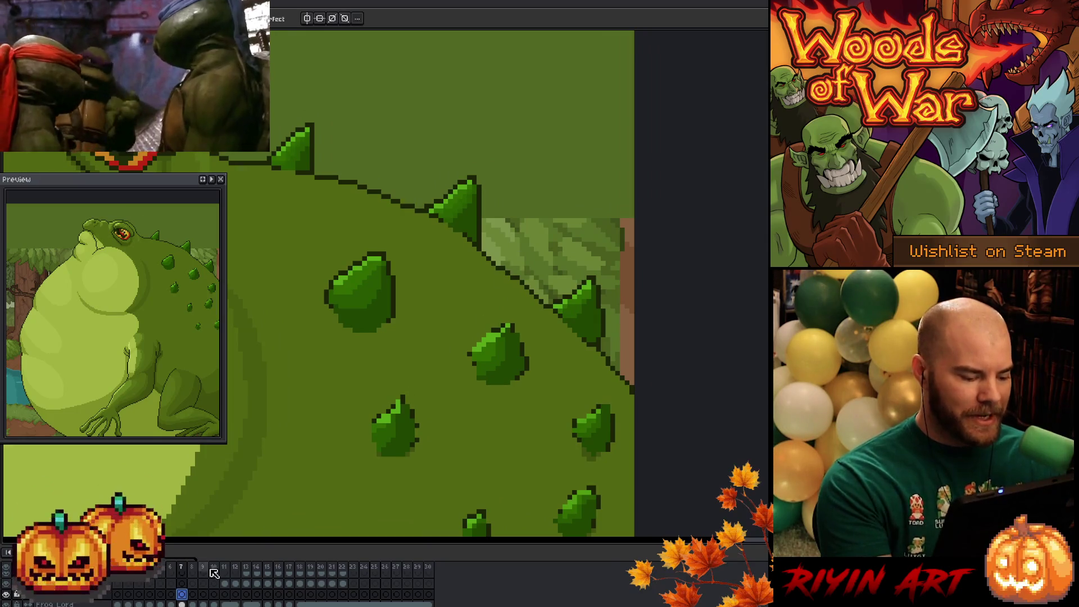
left_click(181, 604)
mouse_move(493, 192)
left_mouse_down()
mouse_move(494, 242)
mouse_move(496, 163)
mouse_move(493, 190)
left_mouse_up()
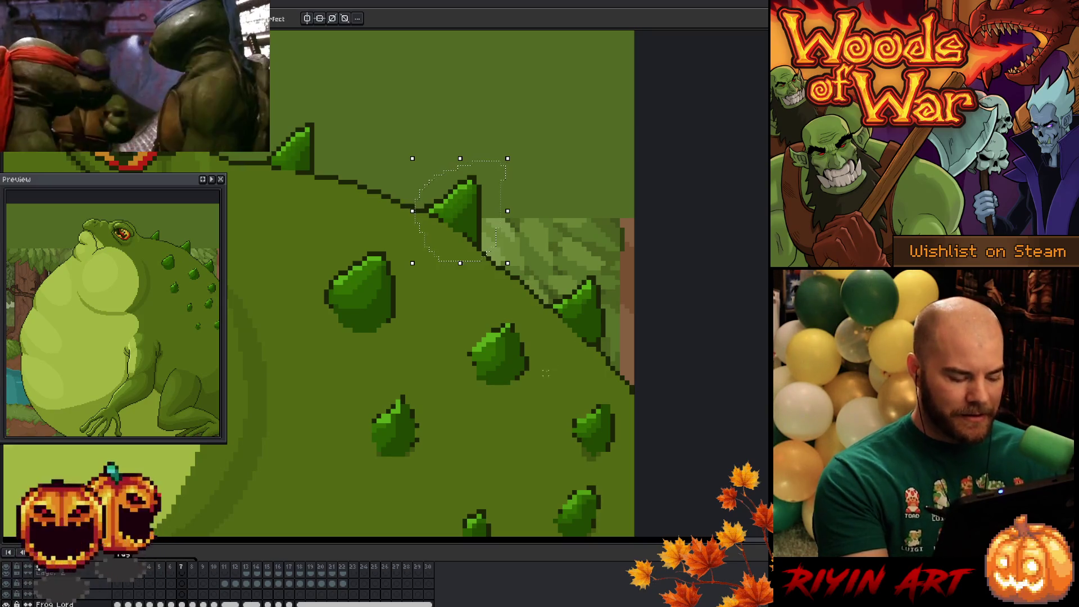
left_click(172, 594)
key("period")
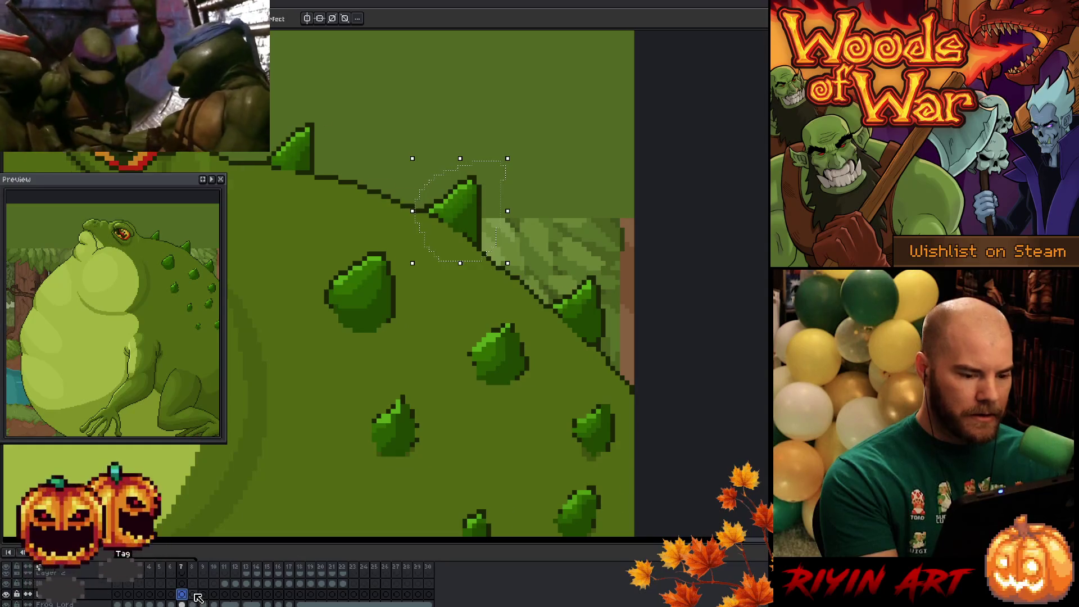
key("period")
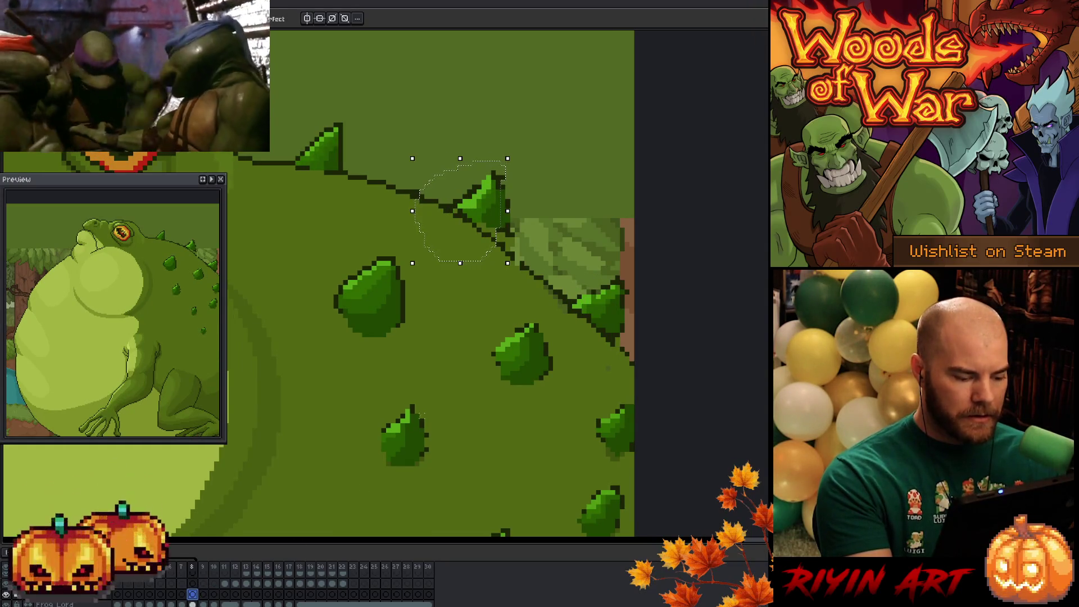
mouse_move(470, 217)
left_mouse_down()
mouse_move(489, 208)
mouse_move(493, 222)
left_mouse_up()
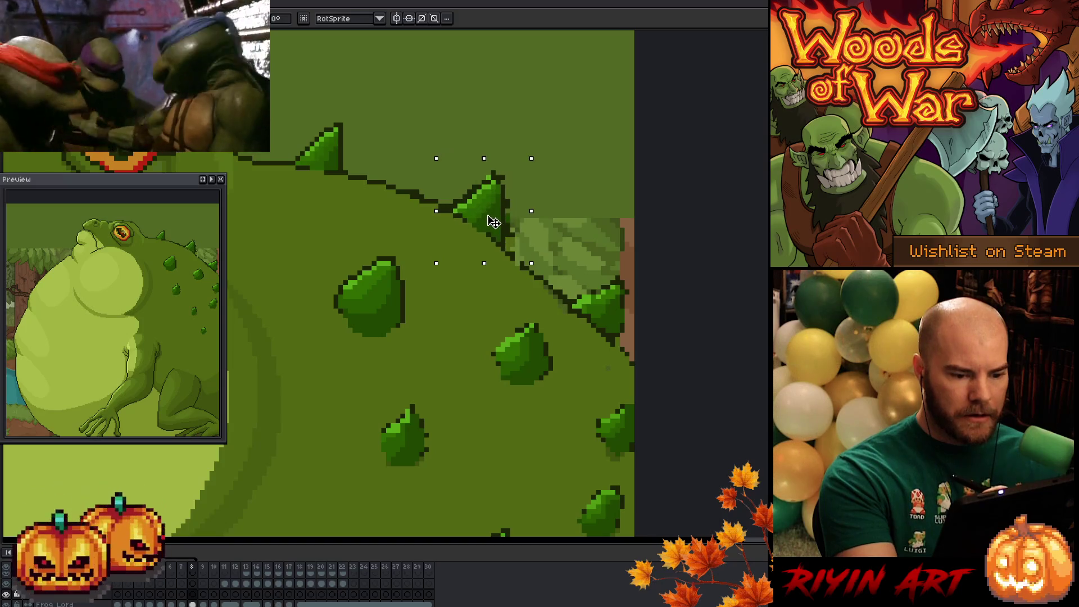
key("Return")
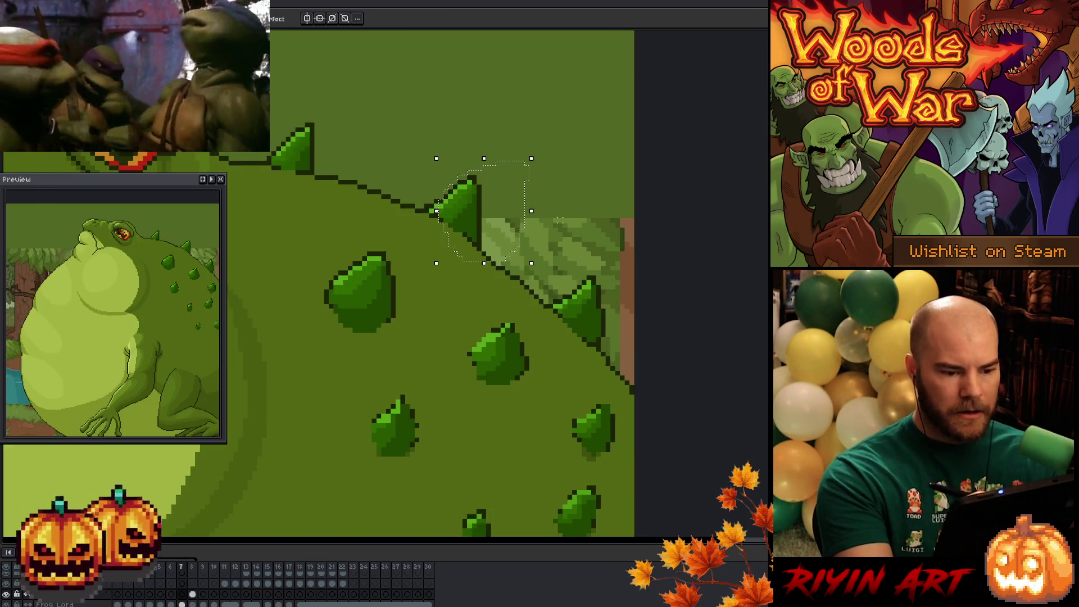
left_click_drag(496, 219, 489, 212)
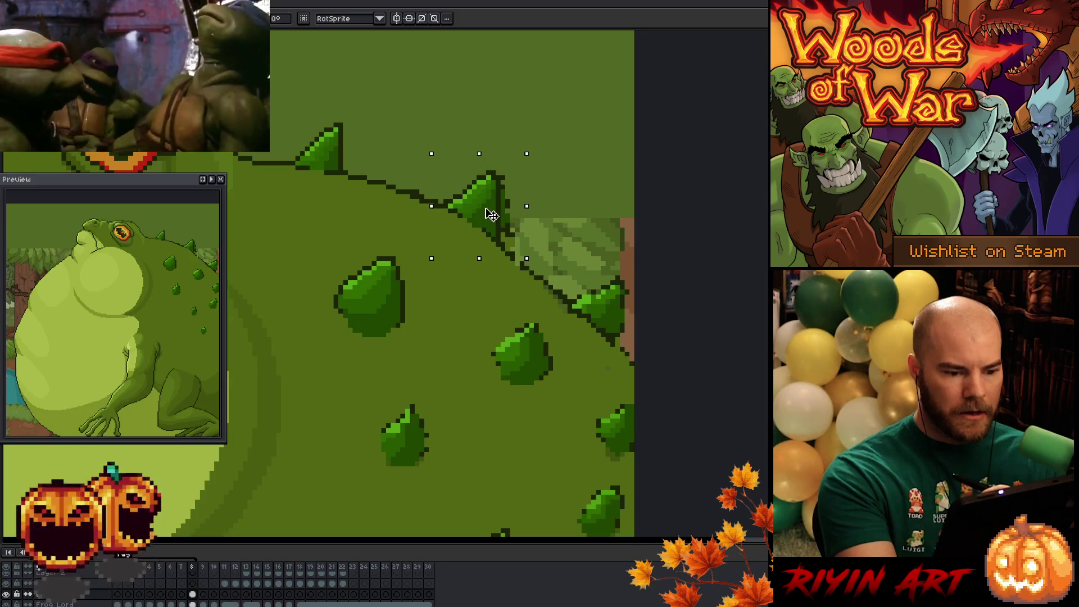
key("Return")
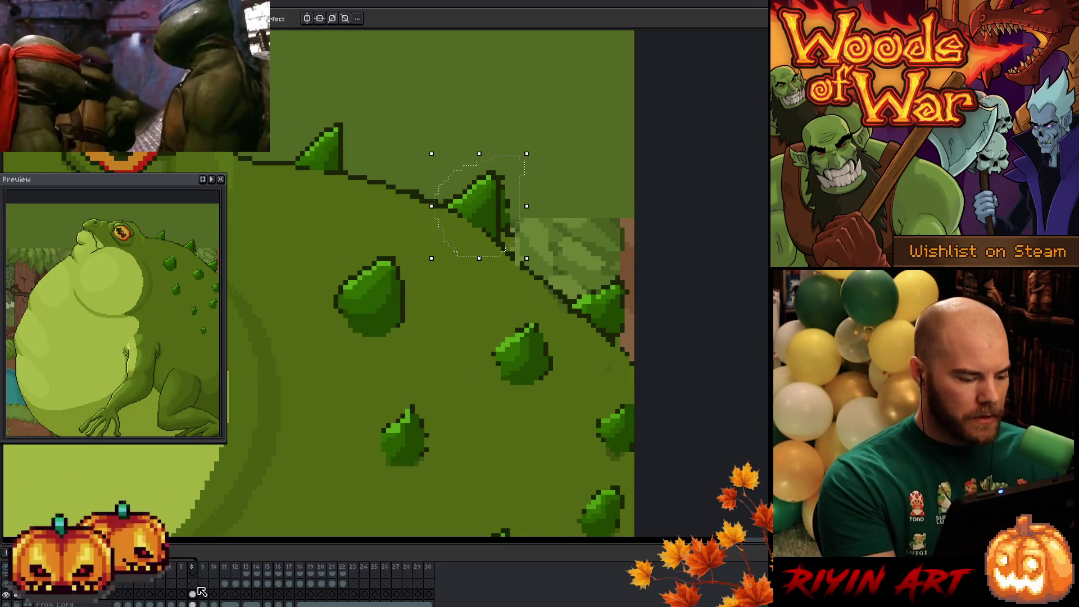
Deselect and repaint the leftover dark outline pixels beside the moved spike
left_click(193, 604)
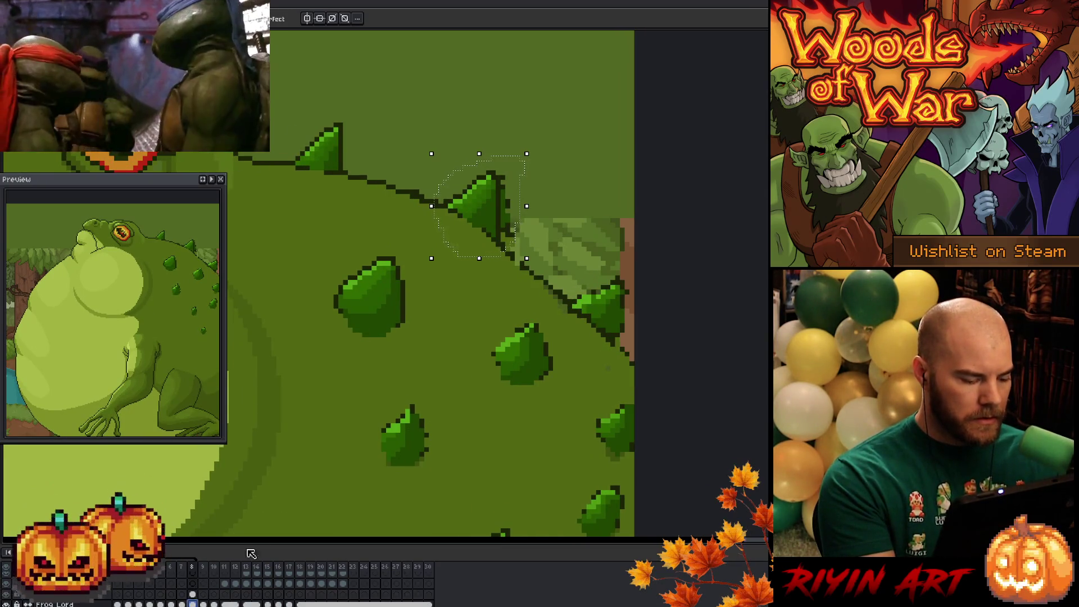
key("ctrl+d")
left_click_drag(508, 186, 512, 254)
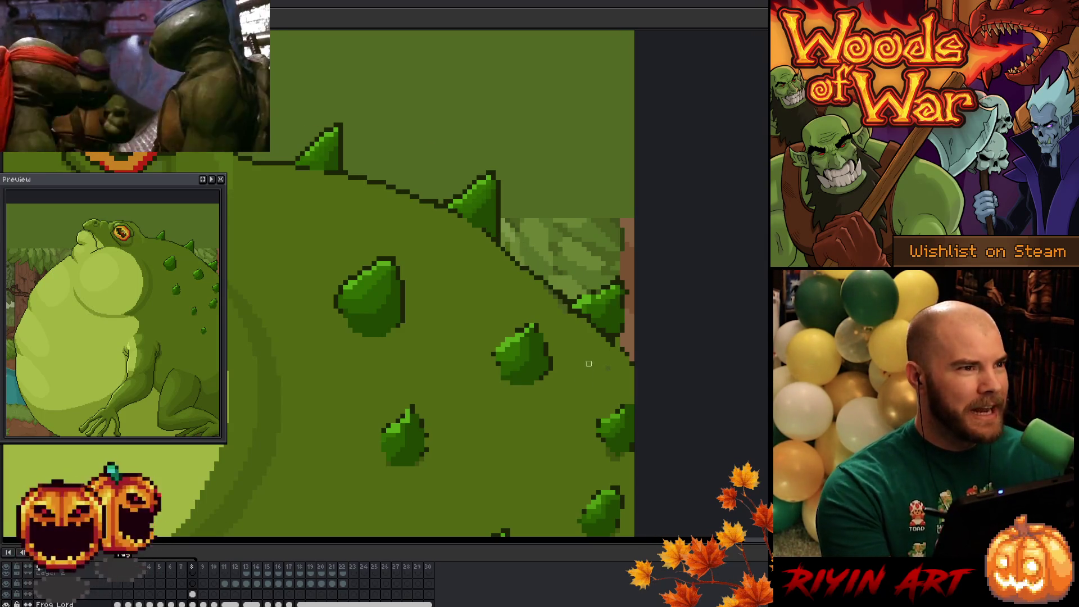
scroll(556, 370, "right", 2)
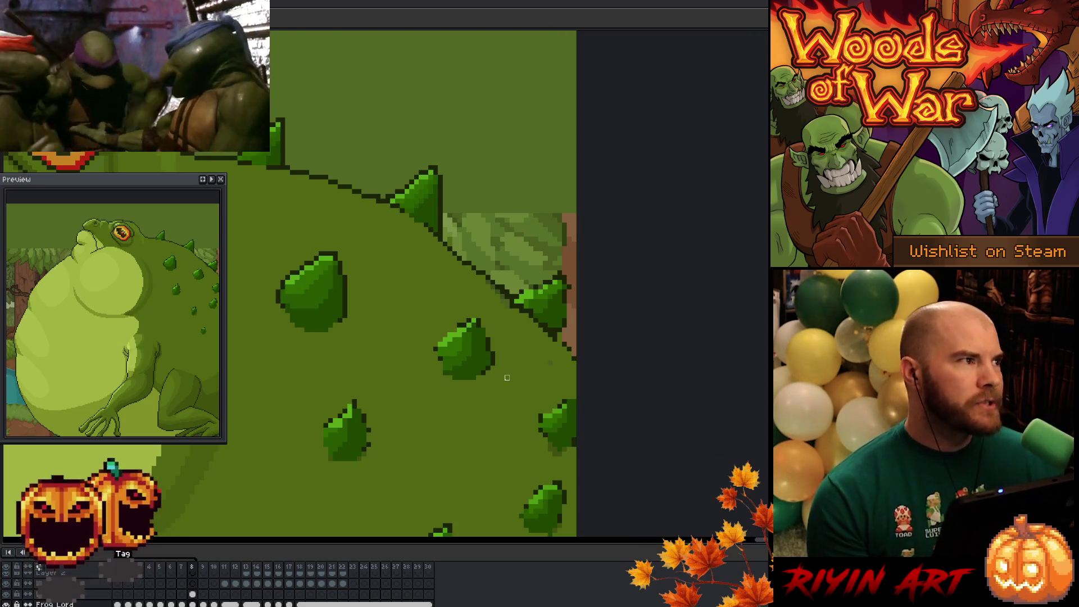
scroll(507, 378, "down", 3)
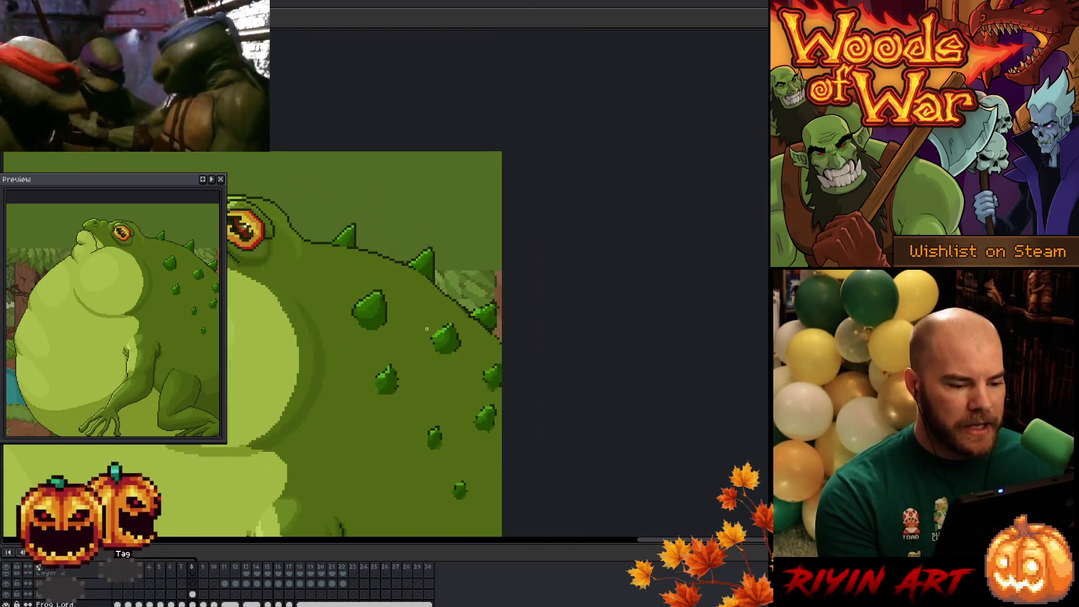
Jump to the first frame and bring the whole normal frog into view
scroll(663, 248, "up", 2)
scroll(657, 277, "down", 3)
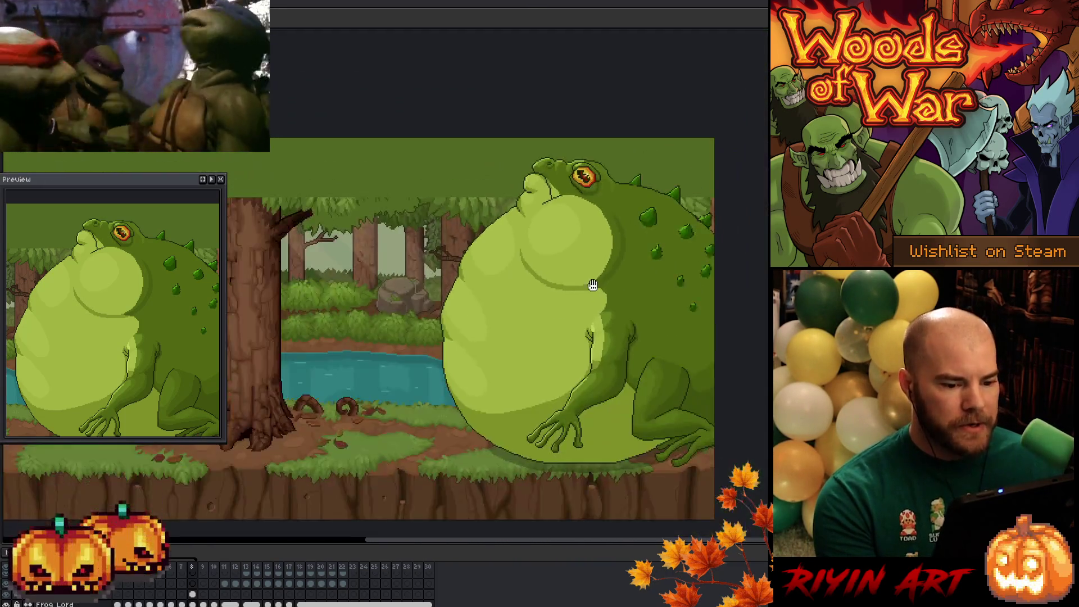
scroll(536, 311, "up", 1)
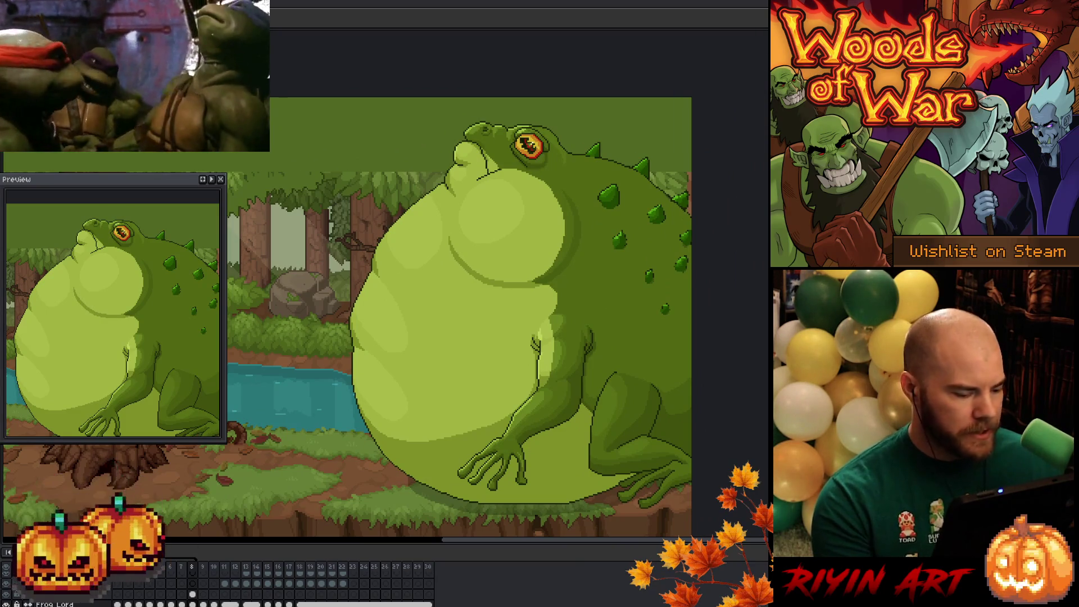
key("Home")
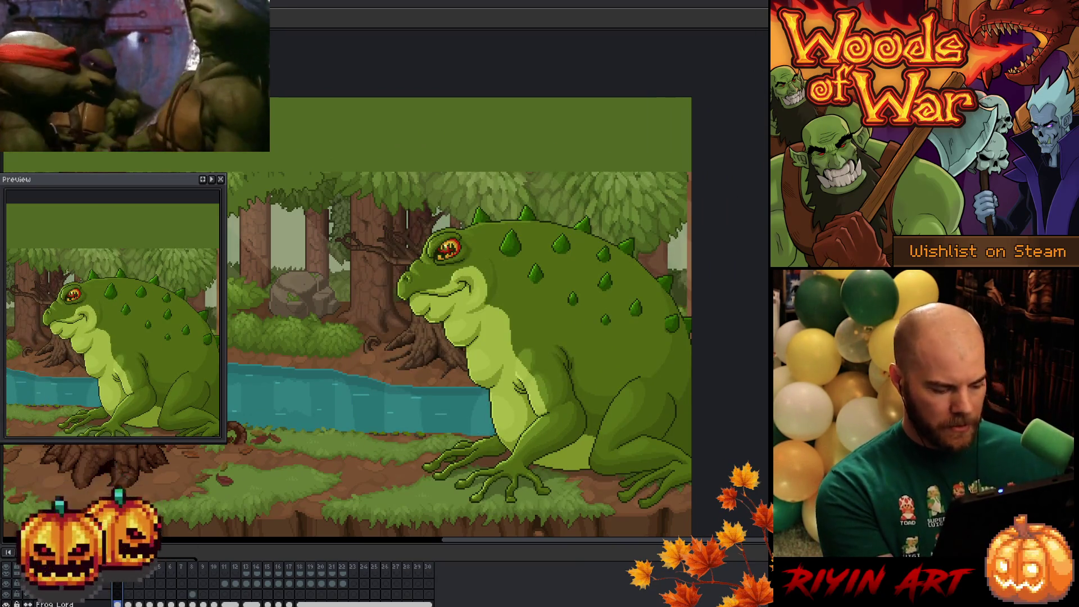
scroll(428, 342, "down", 2)
scroll(429, 343, "up", 3)
left_click_drag(432, 387, 428, 343)
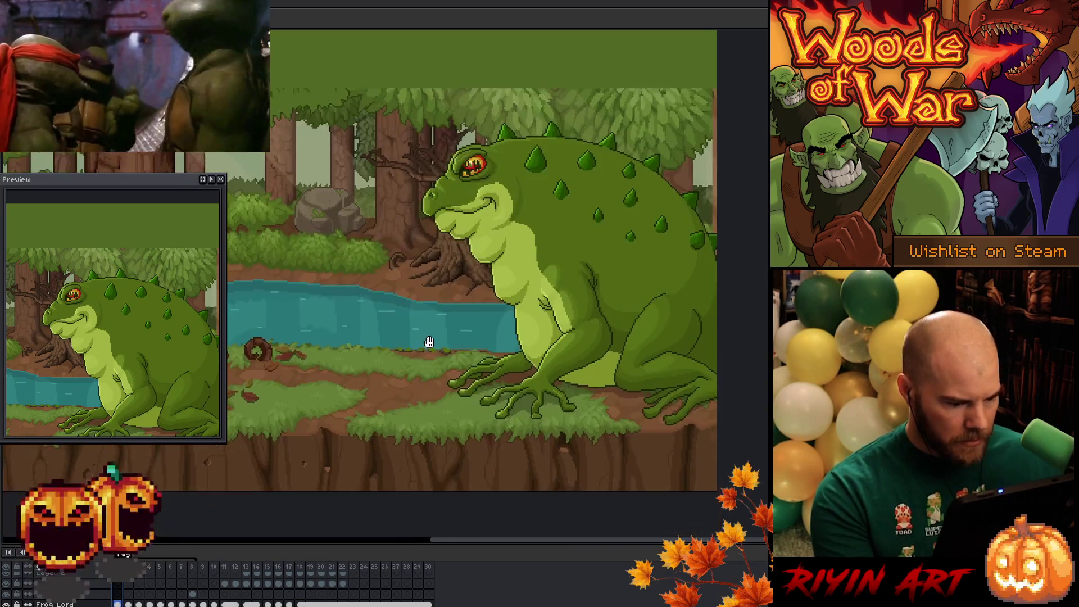
scroll(71, 596, "down", 3)
scroll(28, 596, "up", 2)
Toggle the frog sketch reference layers to compare, ending with sketches hidden and the coloured frog shown
left_click(15, 599)
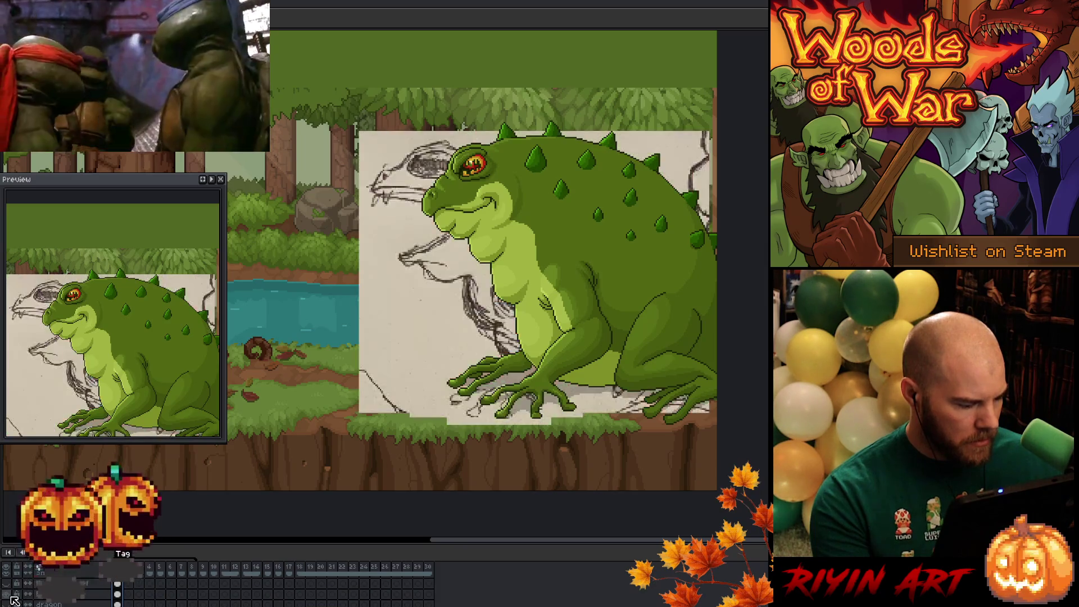
left_click(14, 589)
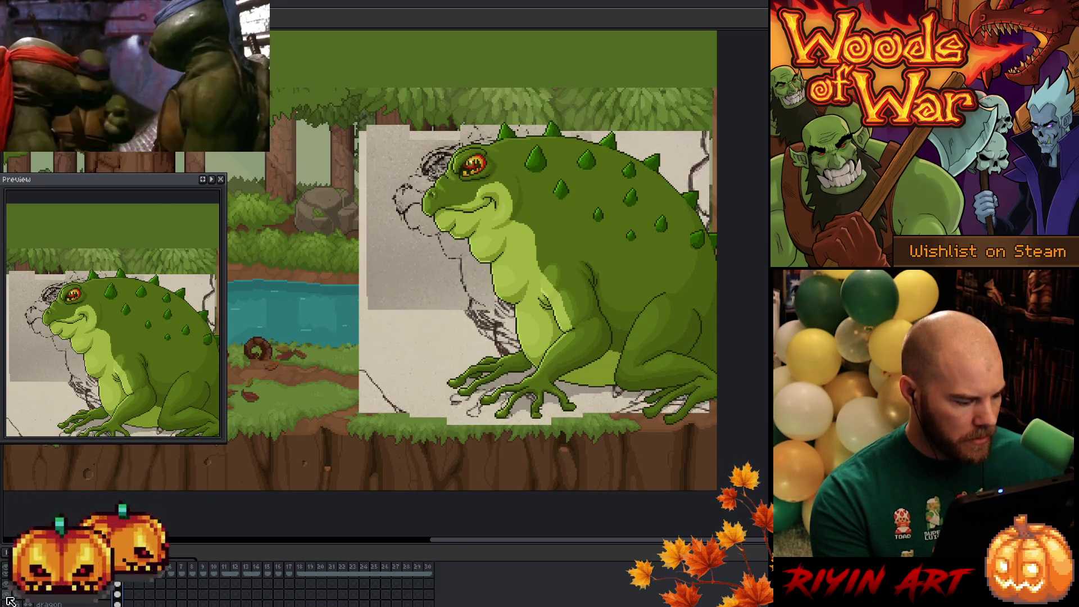
left_click(7, 587)
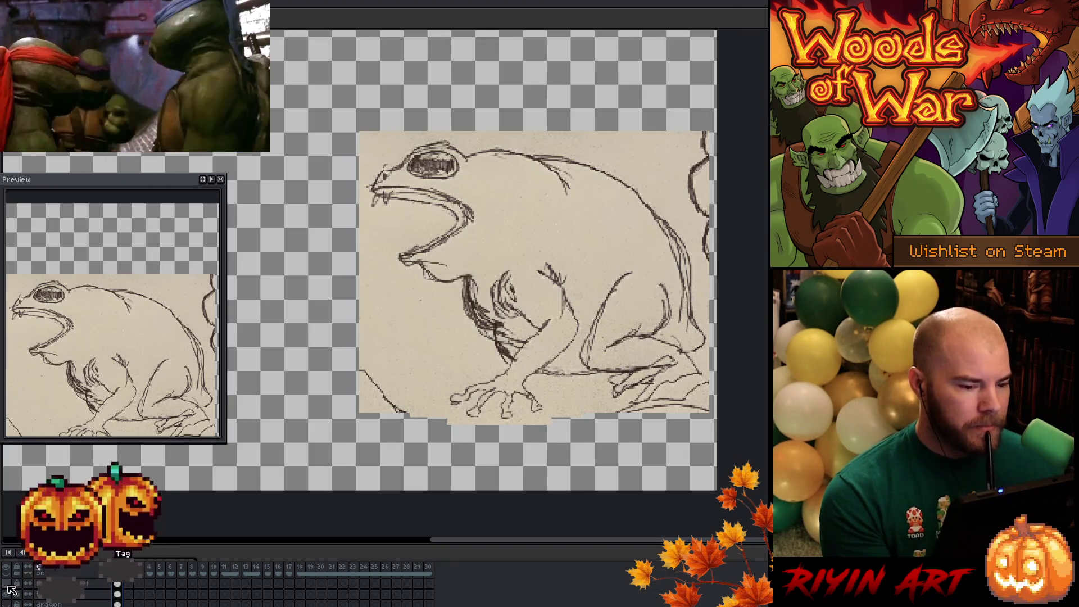
left_click(8, 586)
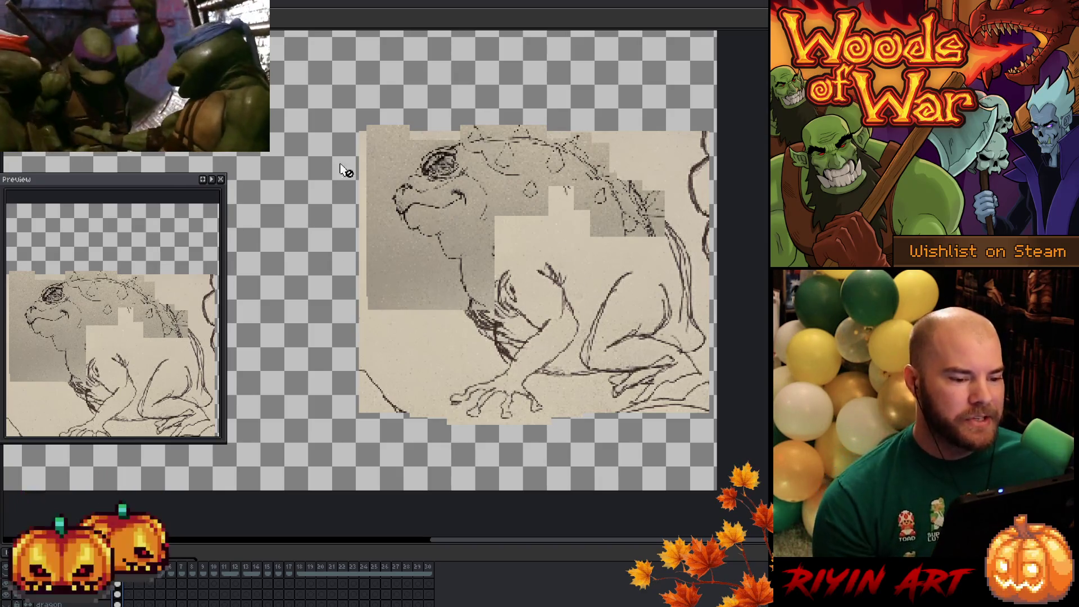
left_click(10, 595)
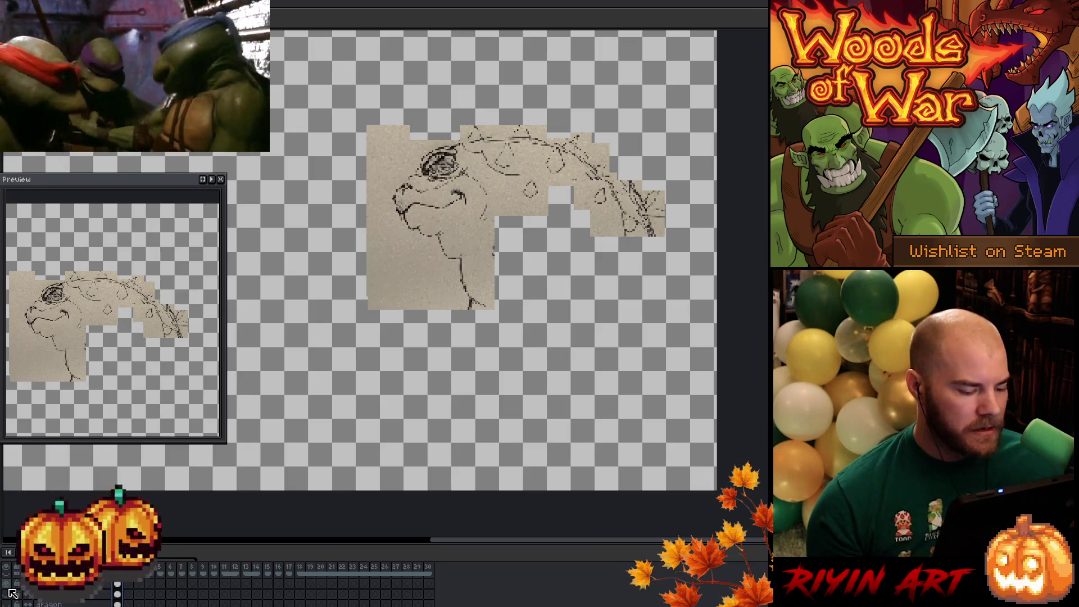
left_click(12, 596)
left_click(10, 595)
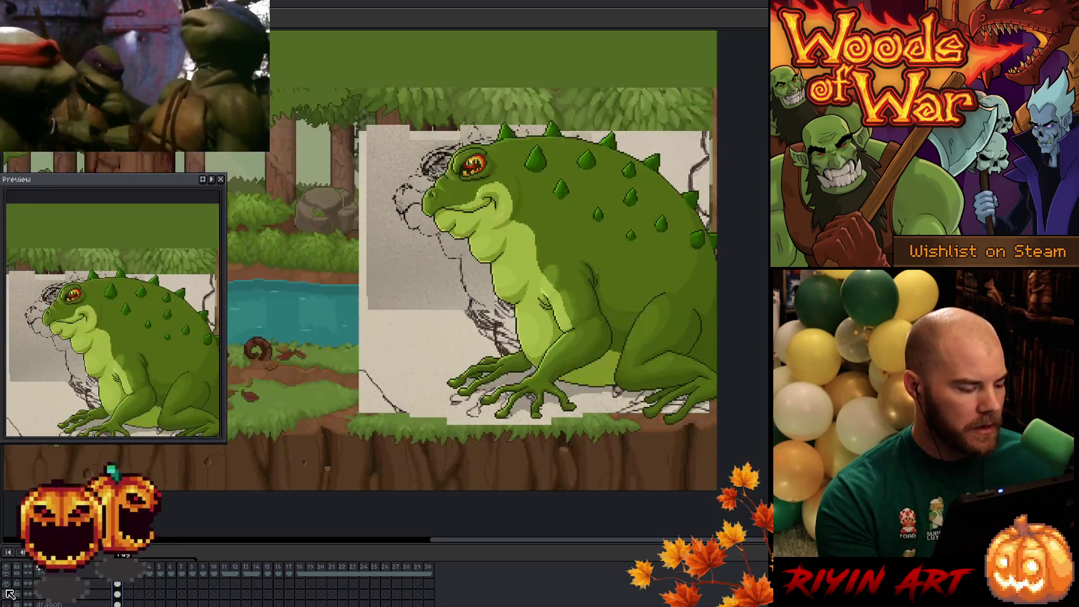
left_click(9, 584)
left_click(9, 594)
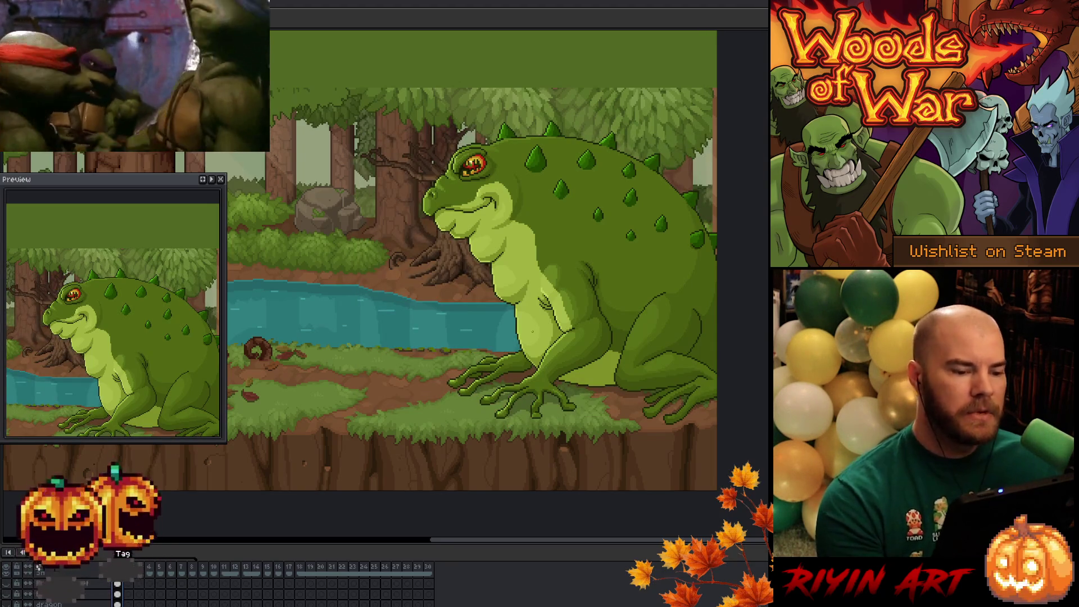
scroll(524, 312, "up", 3)
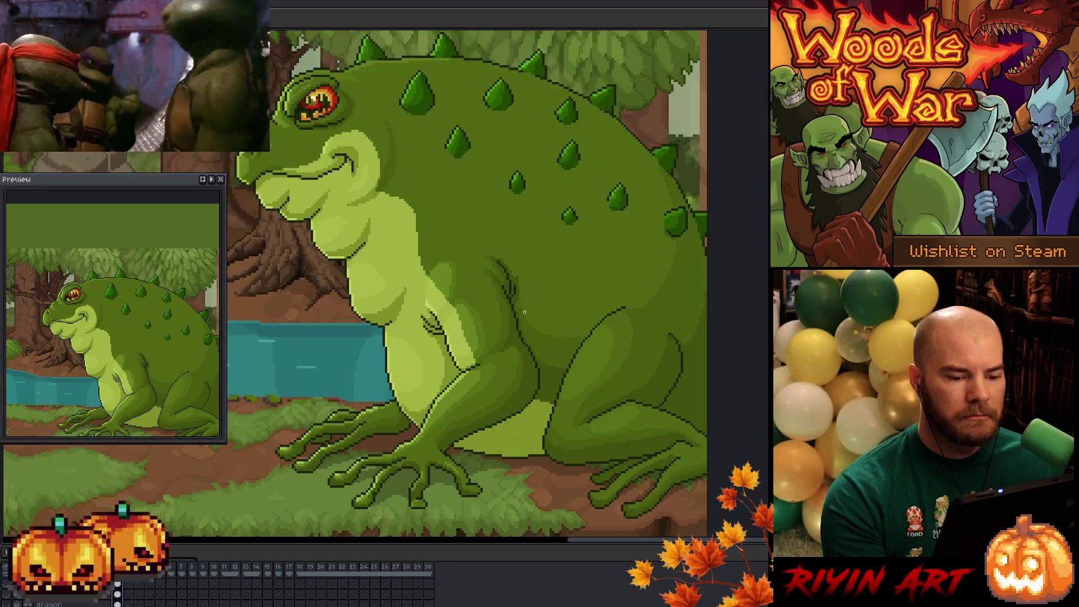
mouse_move(566, 277)
left_mouse_down()
mouse_move(554, 315)
mouse_move(543, 301)
mouse_move(551, 303)
left_mouse_up()
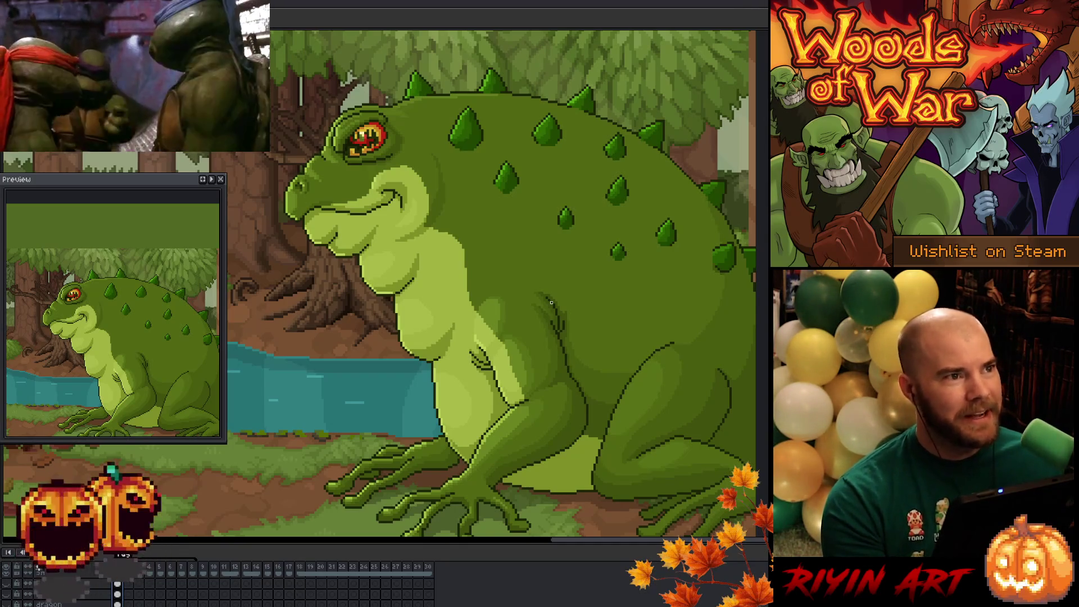
key("Return")
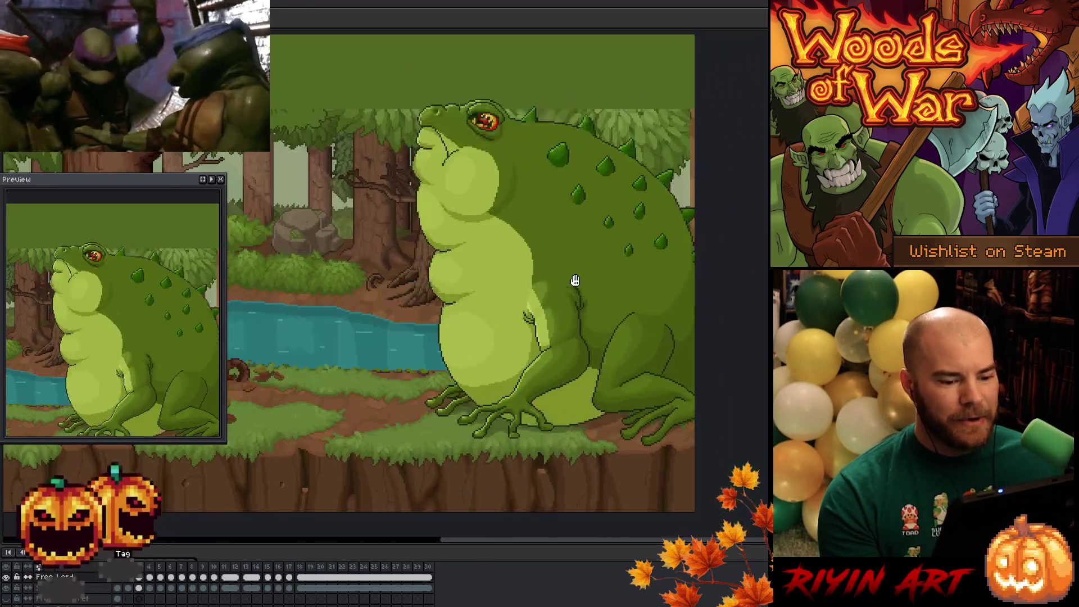
scroll(575, 276, "up", 1)
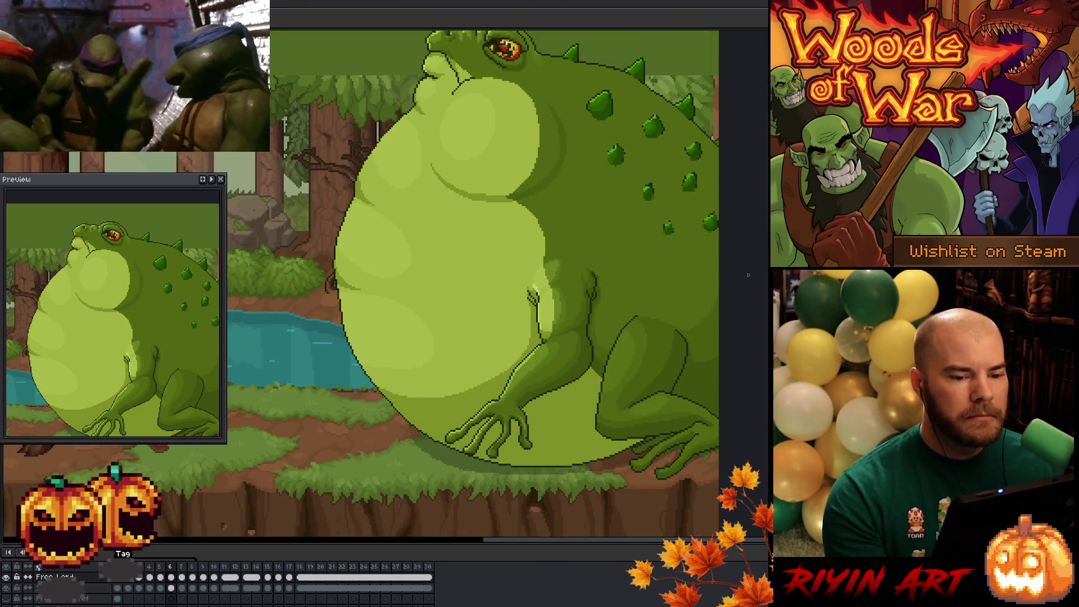
left_click_drag(741, 296, 699, 344)
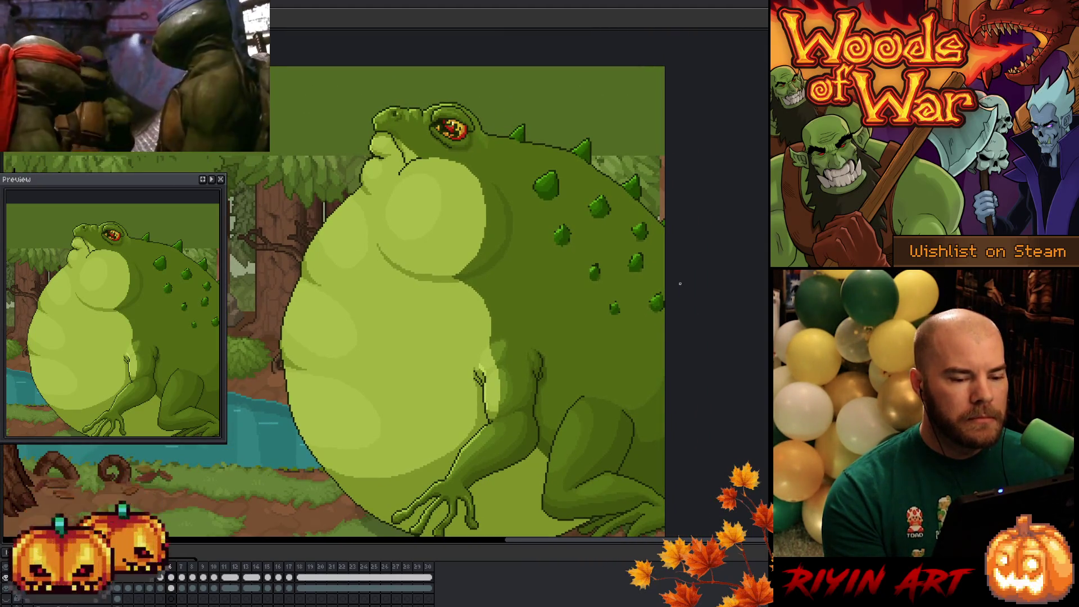
scroll(680, 283, "up", 3)
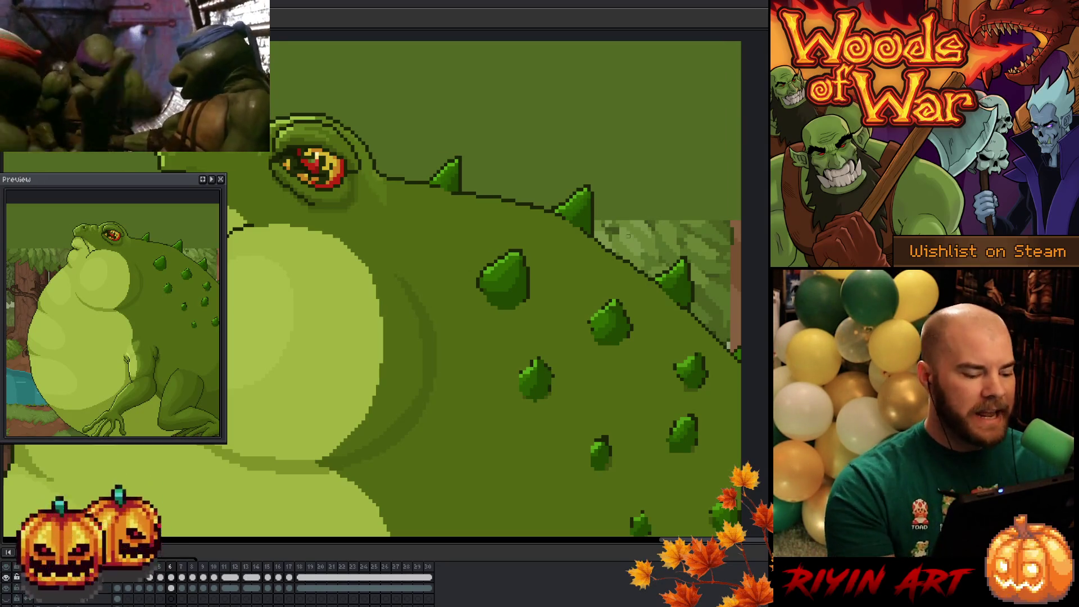
Activate the lower layer row in the Timeline
left_click(180, 587)
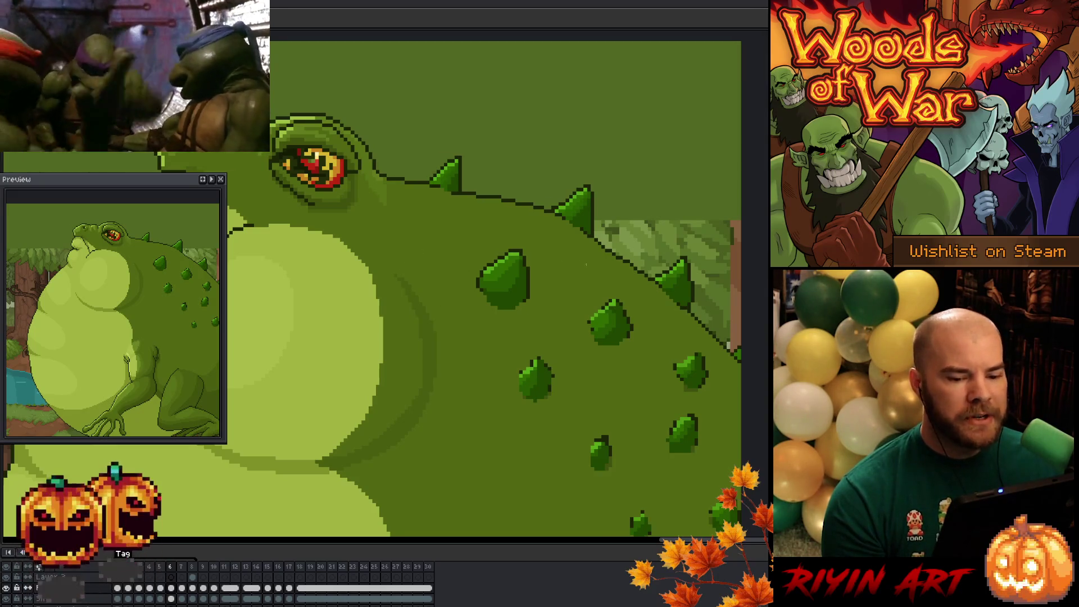
Zoom to the toad's back edge and flip between frames 7 and 8 to compare
scroll(579, 263, "up", 3)
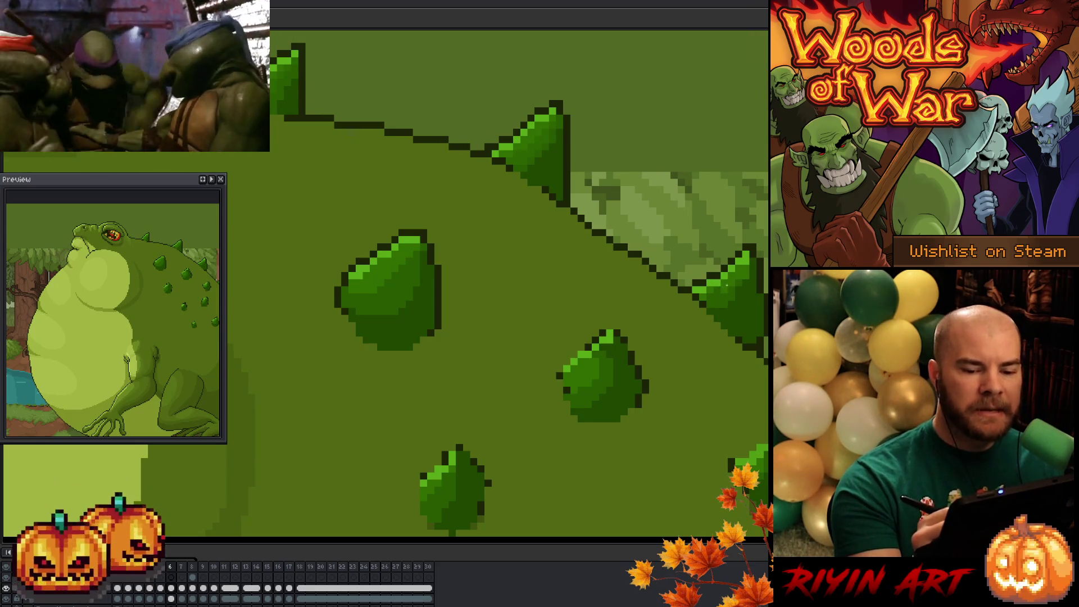
left_click_drag(716, 349, 475, 390)
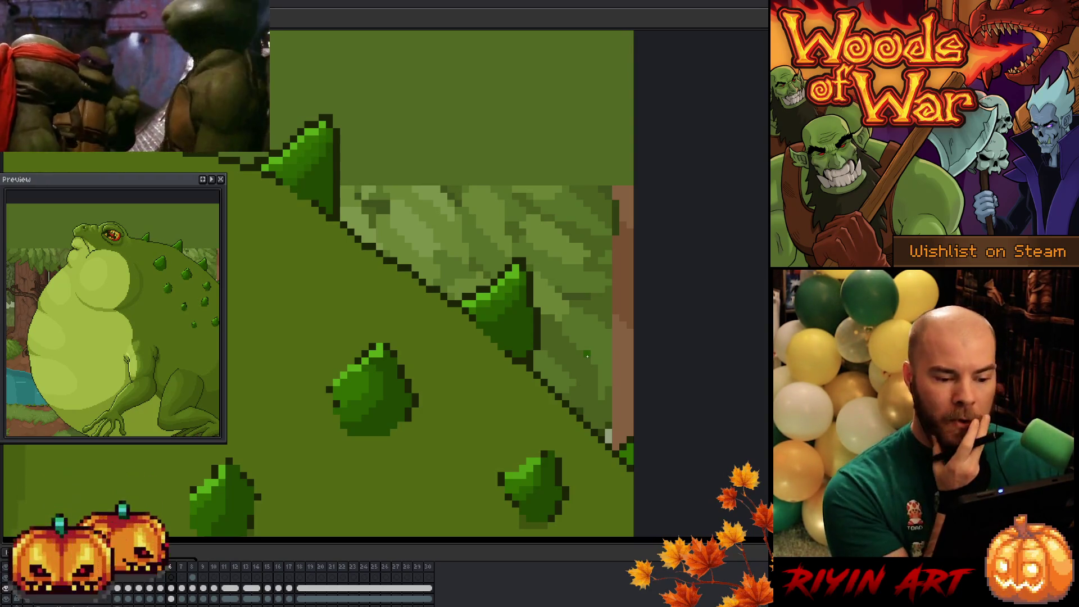
left_click_drag(536, 358, 678, 401)
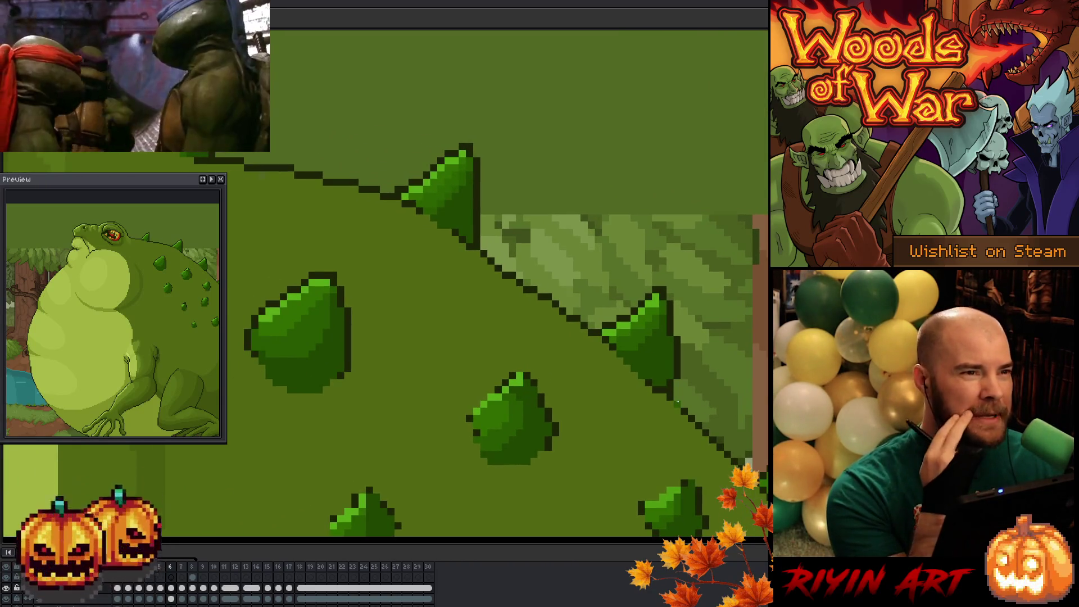
left_click_drag(662, 356, 677, 380)
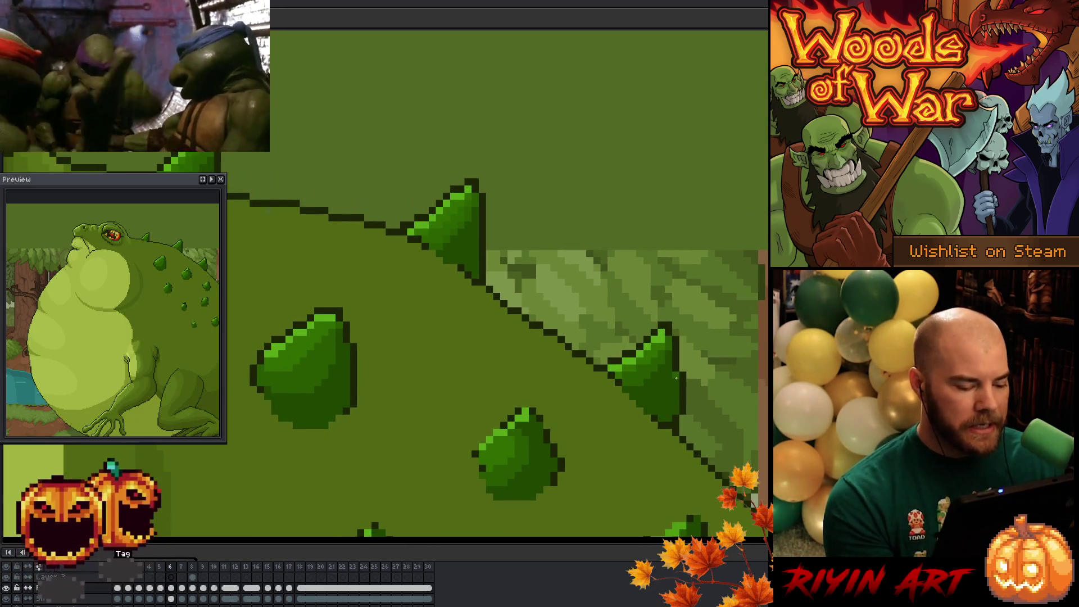
left_click(183, 589)
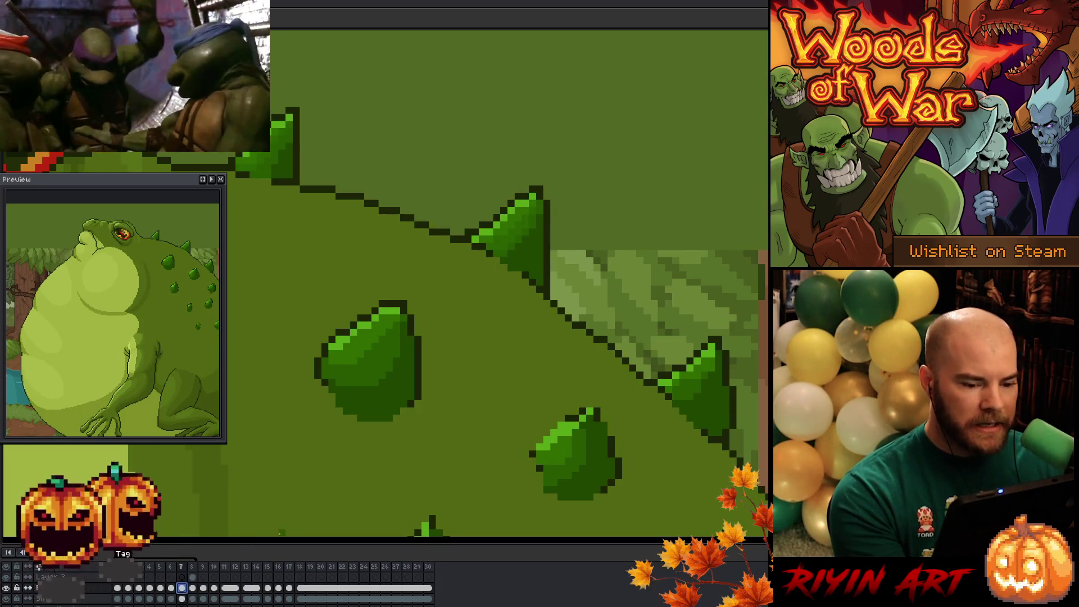
left_click(194, 589)
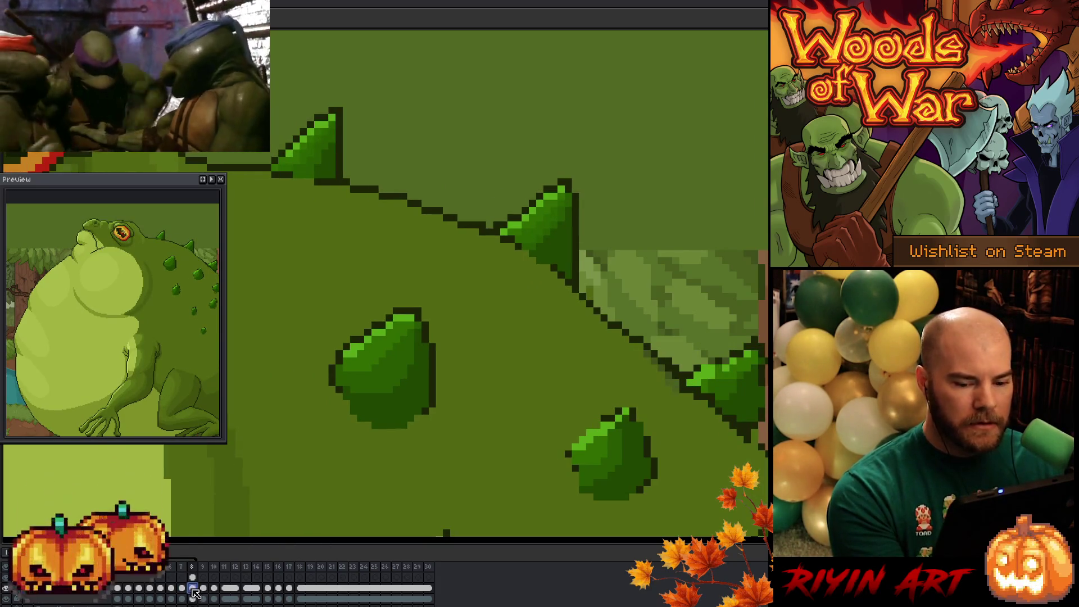
left_click(182, 589)
Lasso the edge spike on frame 7 and move it right on frame 8's cel
mouse_move(736, 344)
left_mouse_down()
mouse_move(697, 446)
mouse_move(725, 323)
mouse_move(736, 338)
left_mouse_up()
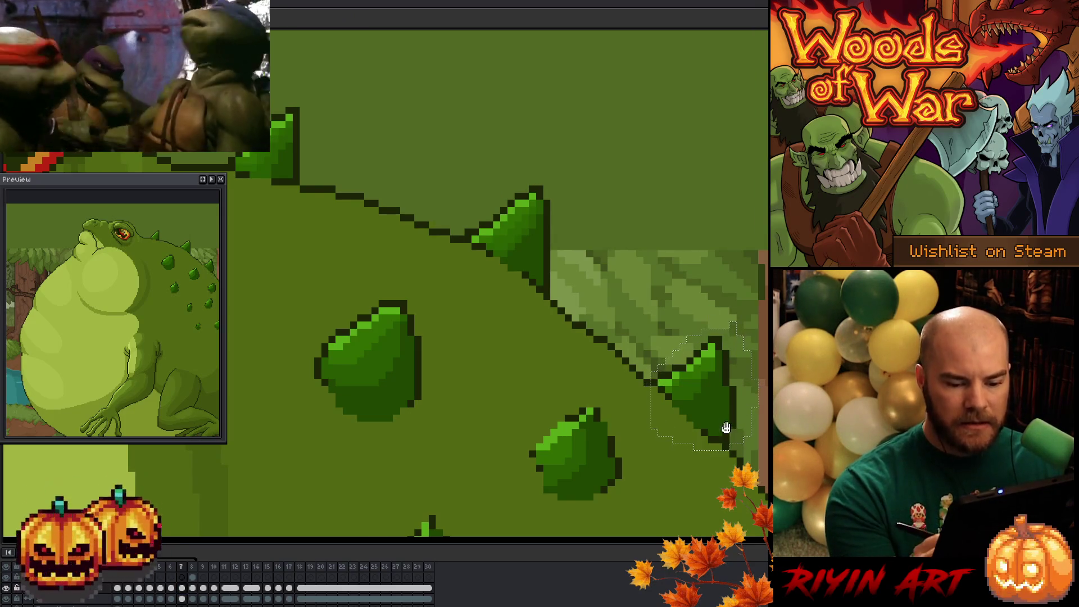
left_click_drag(725, 428, 484, 396)
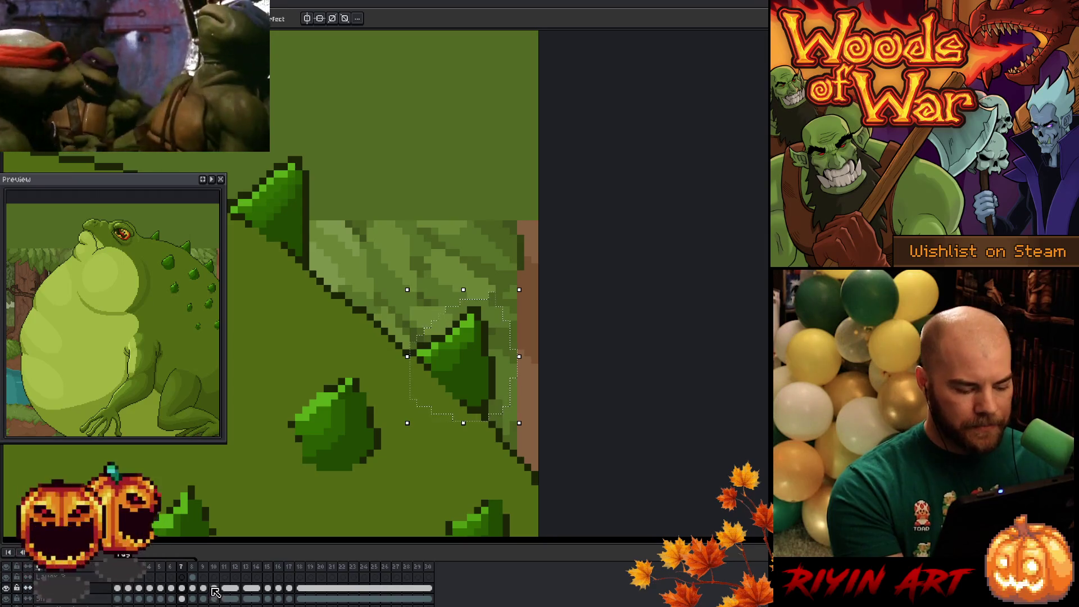
left_click(192, 577)
mouse_move(470, 381)
left_mouse_down()
mouse_move(506, 366)
mouse_move(504, 379)
left_mouse_up()
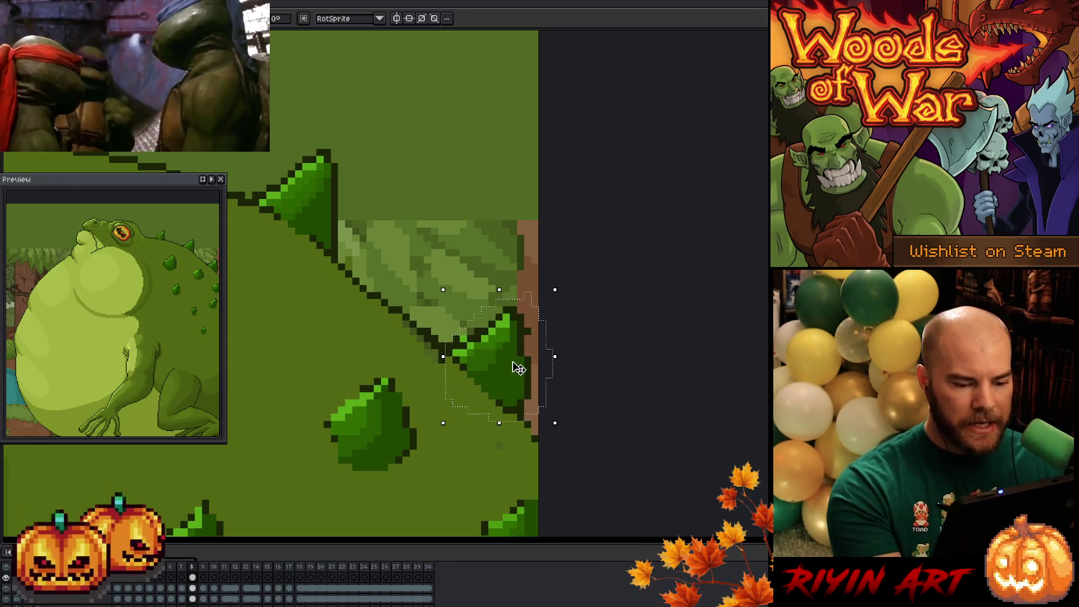
key("b")
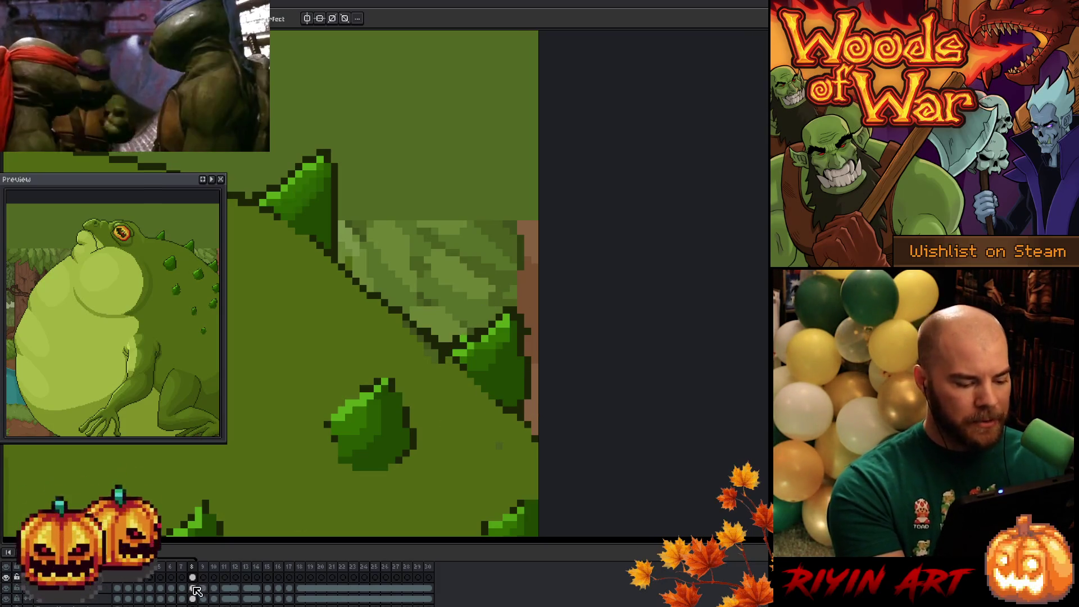
left_click(193, 588)
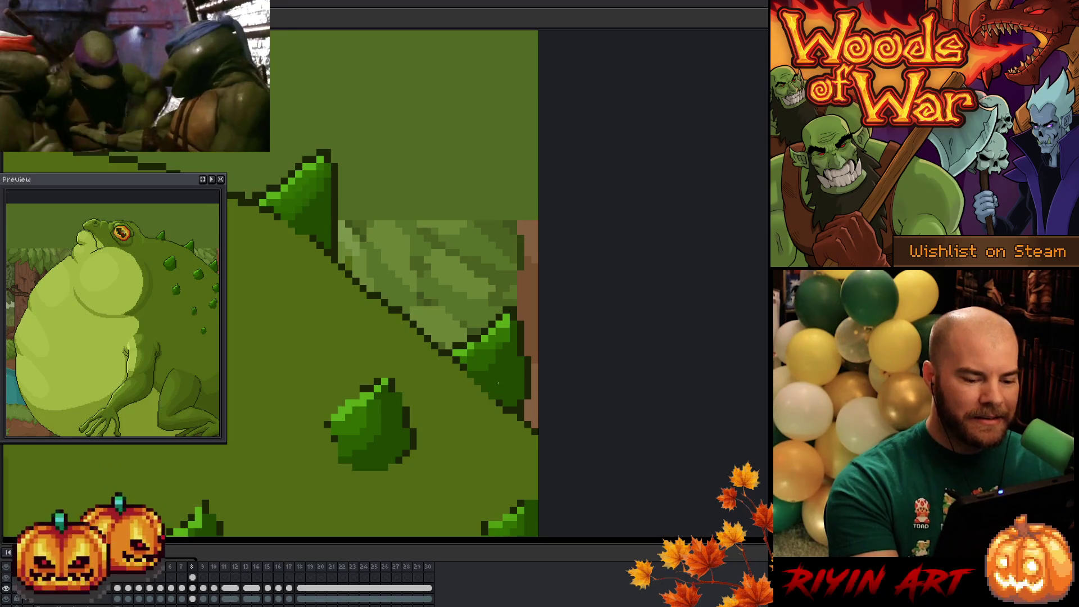
Make the upper layer active, save the animation with Ctrl+S, and zoom out
key("alt+Up")
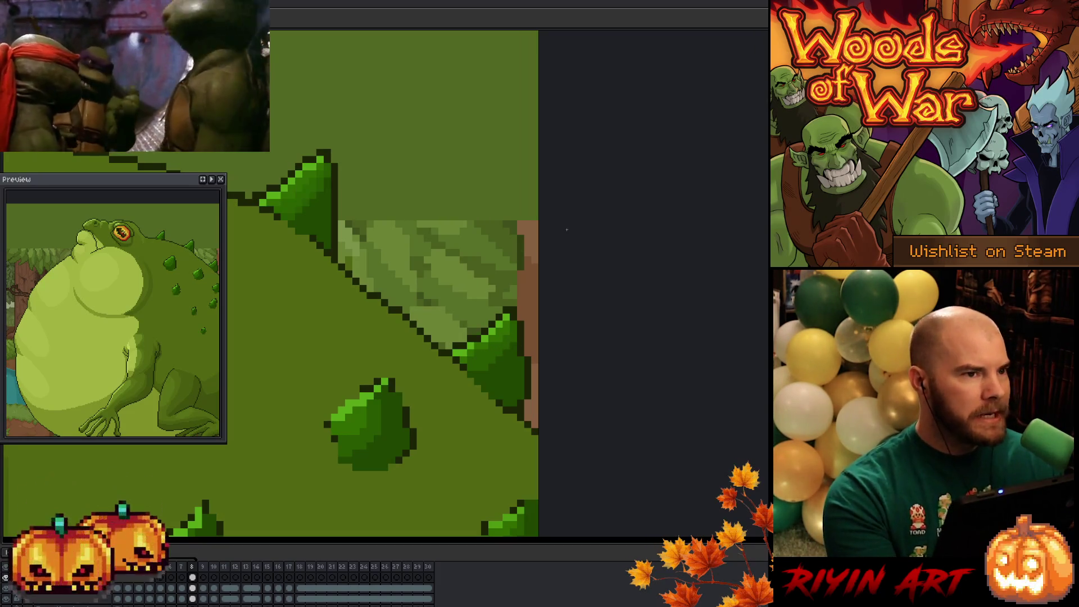
key("ctrl+s")
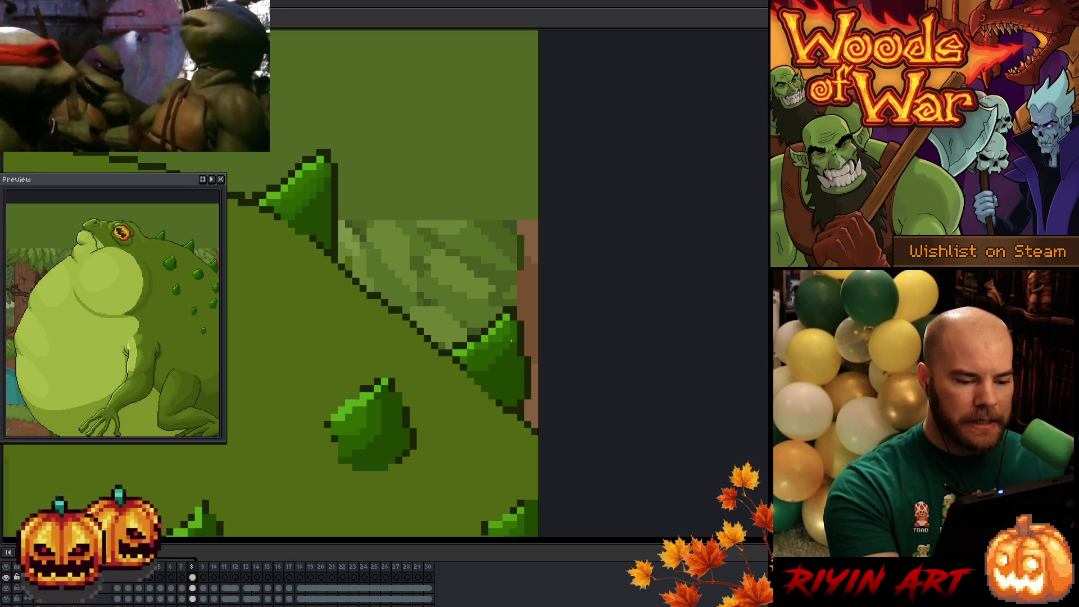
scroll(379, 81, "down", 1)
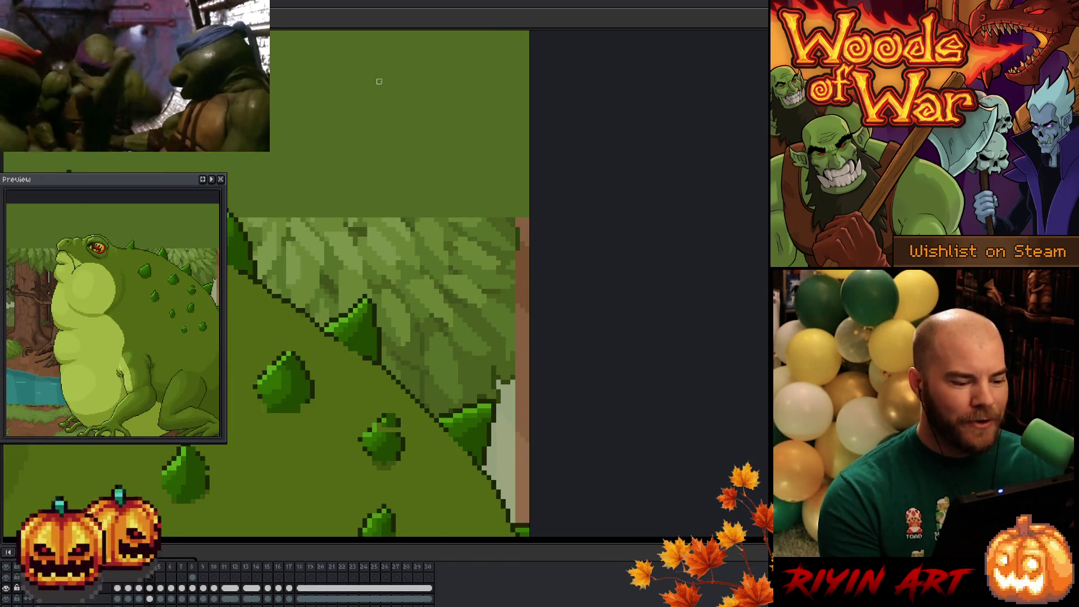
Bring the spiky back into view, step forward to frame 7, and play the animation
left_click_drag(455, 392, 642, 292)
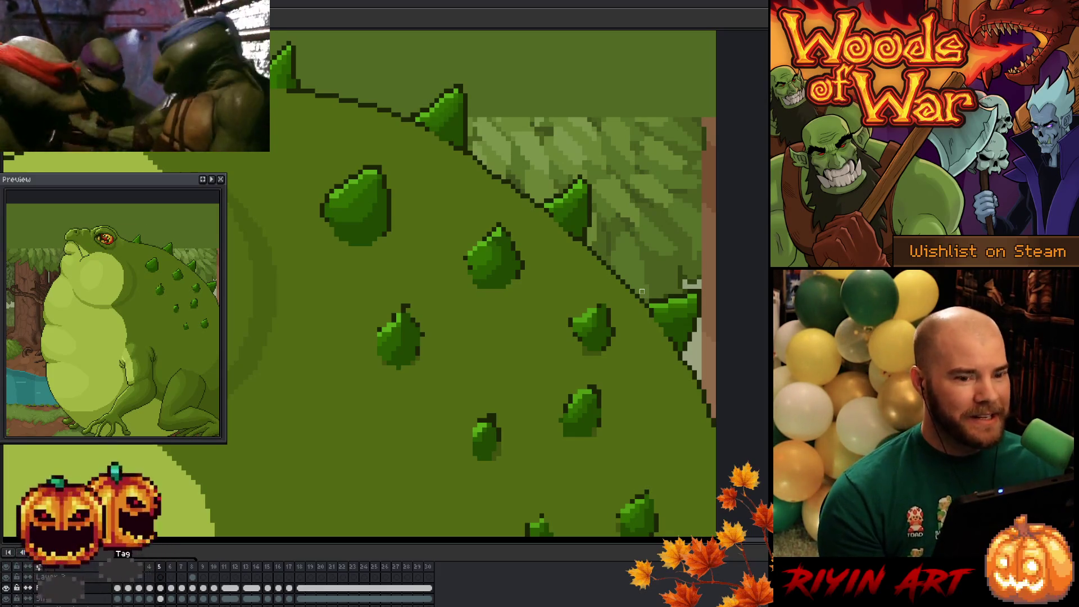
key("period")
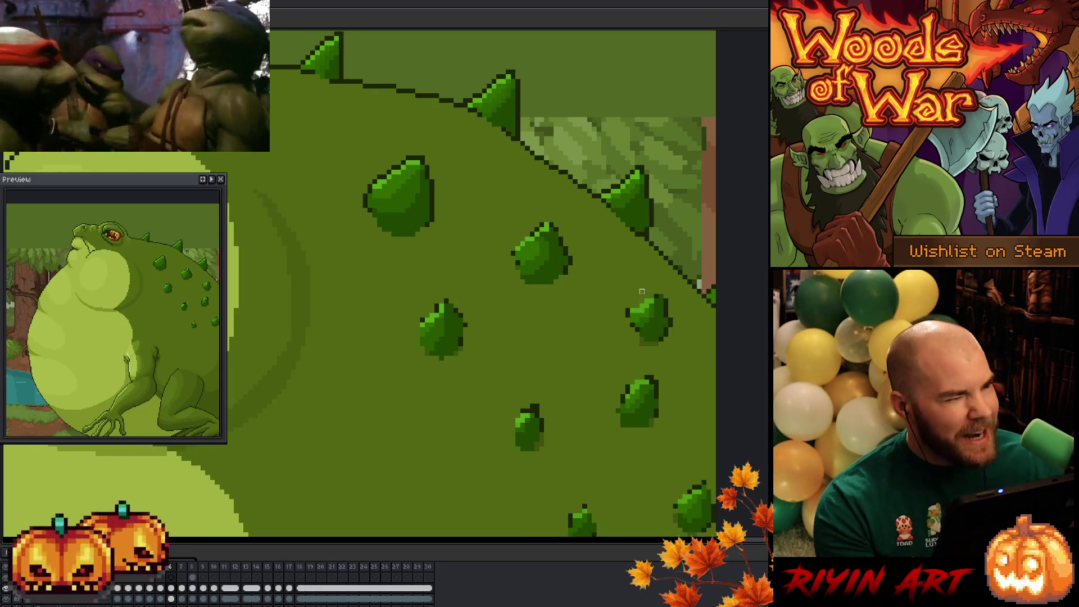
key("period")
key("Return")
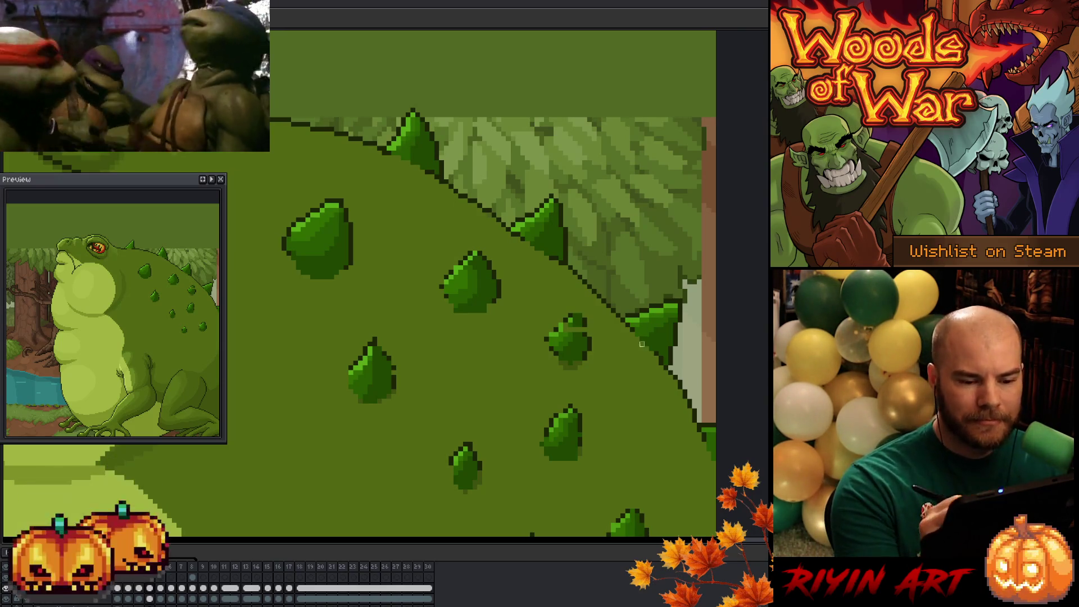
Compare frames from frame 3, then select the centre back spike with Lasso and Magic Wand
left_click_drag(713, 411, 660, 325)
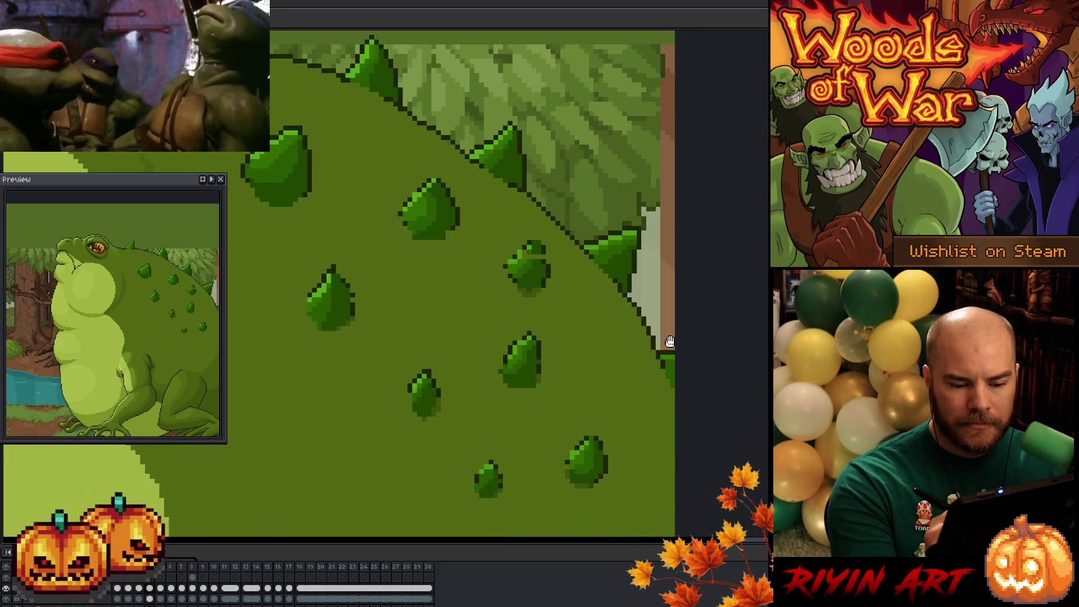
left_click_drag(475, 253, 474, 284)
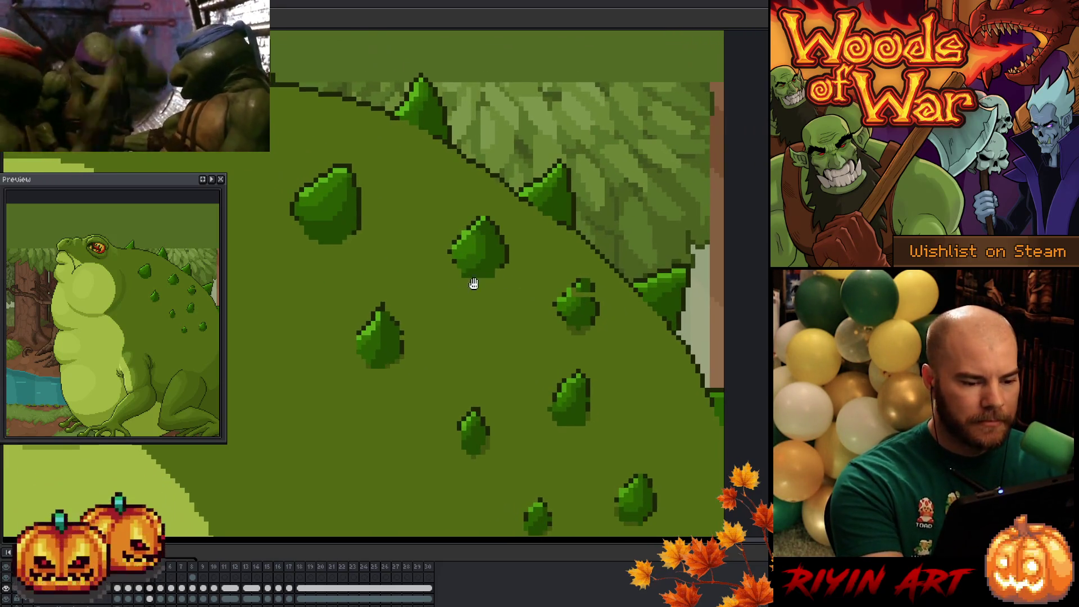
left_click(139, 588)
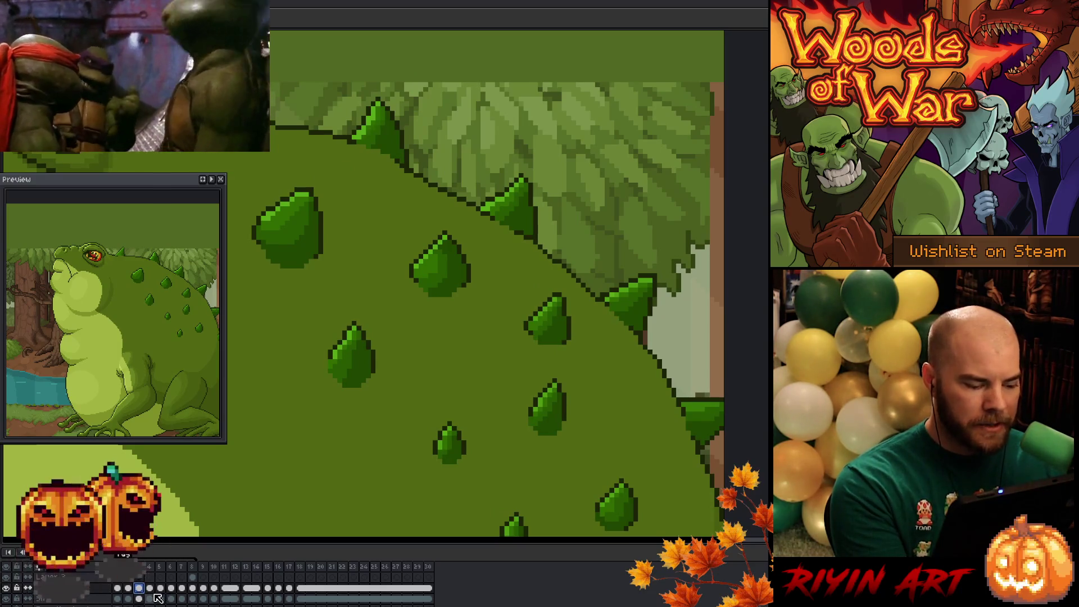
key("Right")
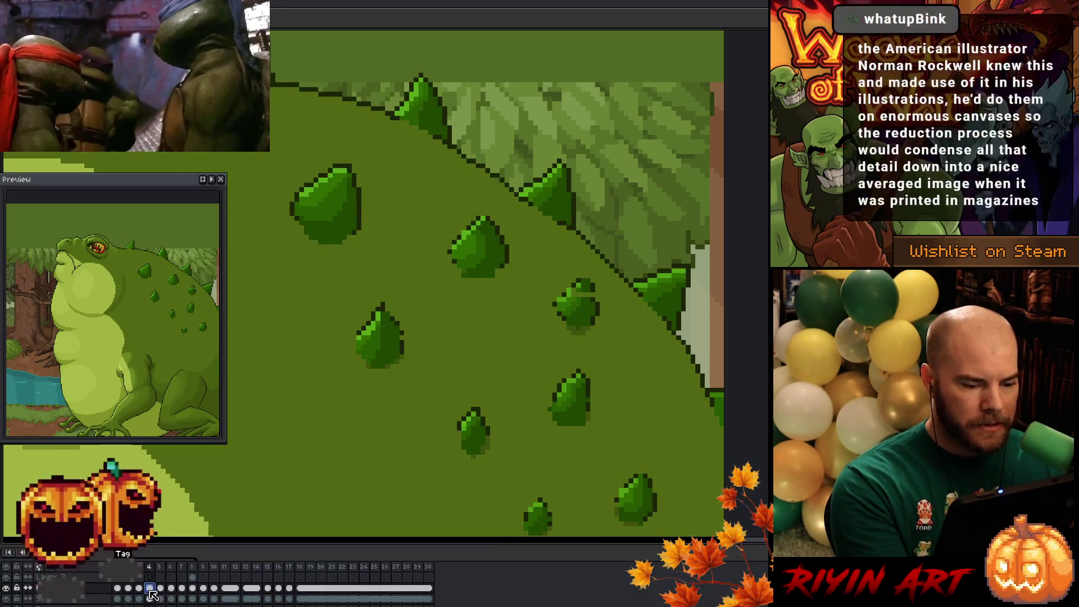
key("Left")
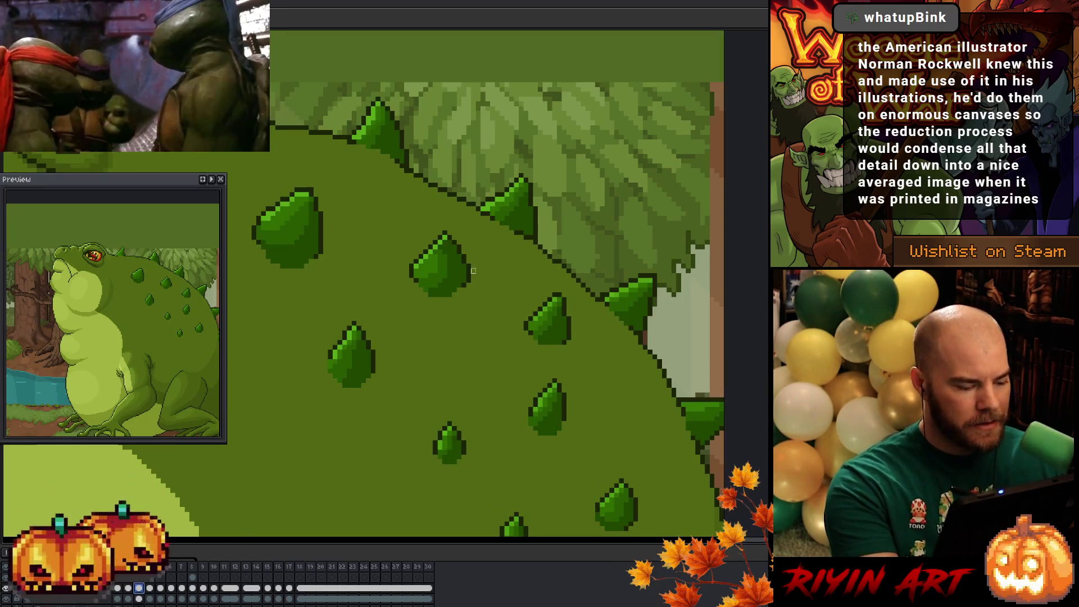
key("b")
mouse_move(474, 277)
left_mouse_down()
mouse_move(416, 289)
mouse_move(477, 281)
left_mouse_up()
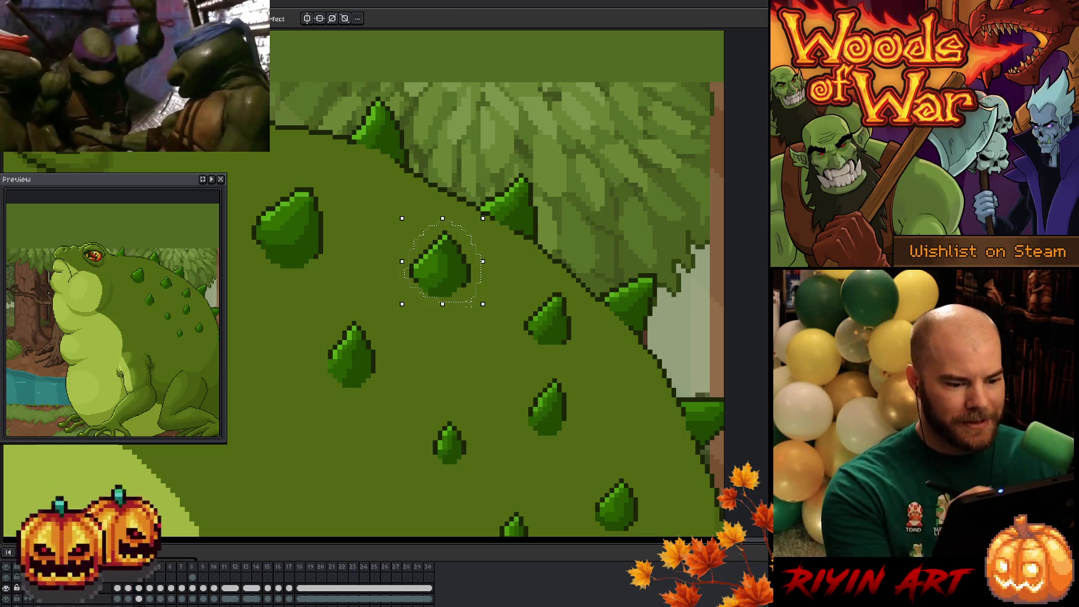
key("w")
left_click(498, 403, "alt")
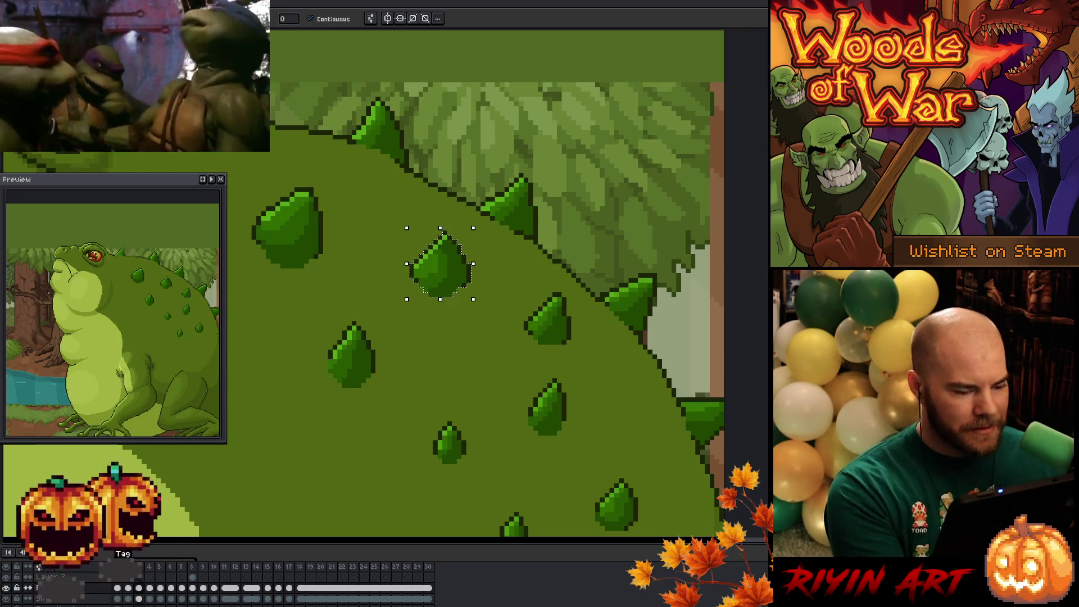
Move the centre spike up and right frame by frame through frame 7, then deselect
left_click(447, 265)
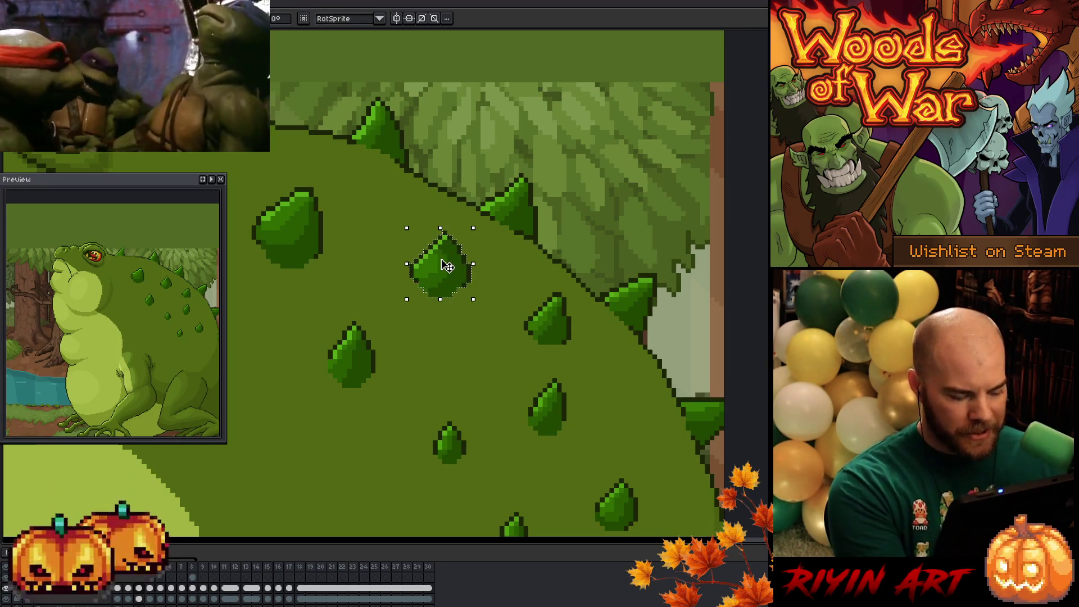
left_click(151, 585)
left_click_drag(447, 262, 486, 242)
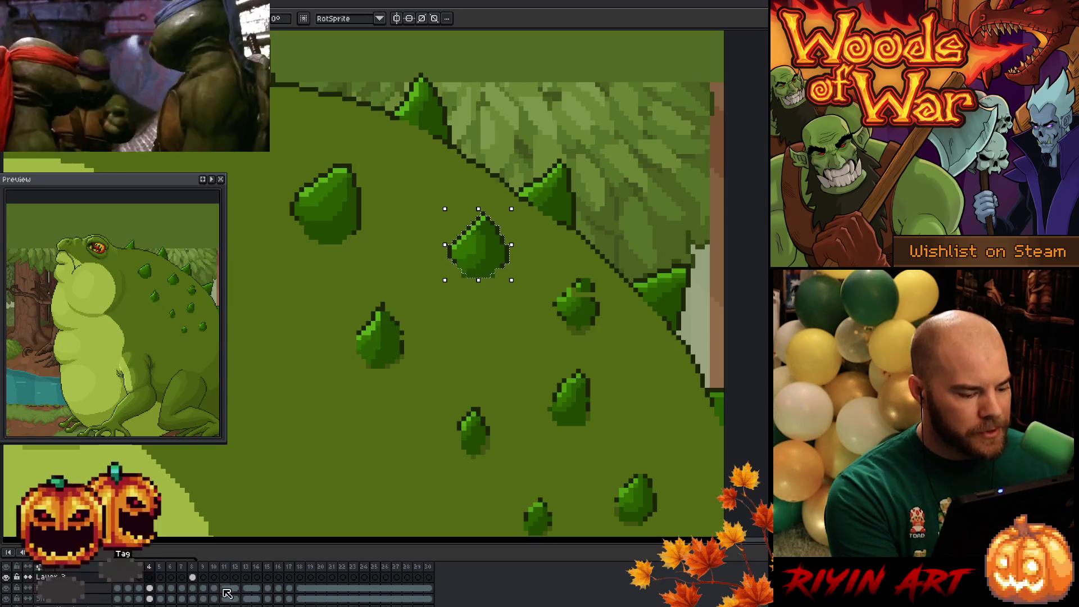
left_click(160, 578)
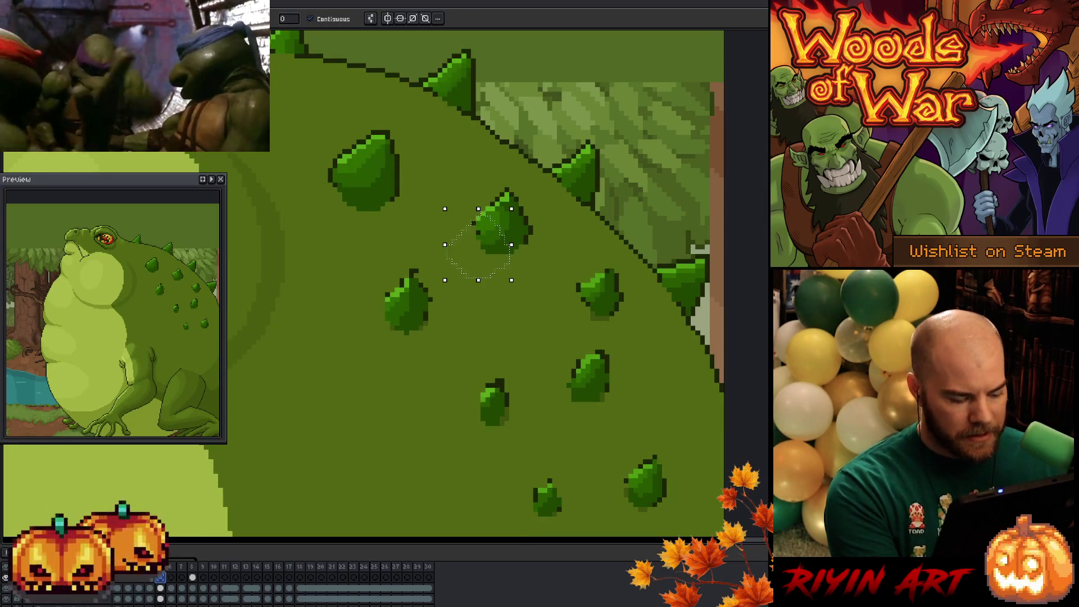
mouse_move(482, 258)
left_mouse_down()
mouse_move(444, 283)
mouse_move(506, 235)
mouse_move(443, 260)
mouse_move(441, 277)
mouse_move(558, 223)
mouse_move(549, 224)
left_mouse_up()
key(".")
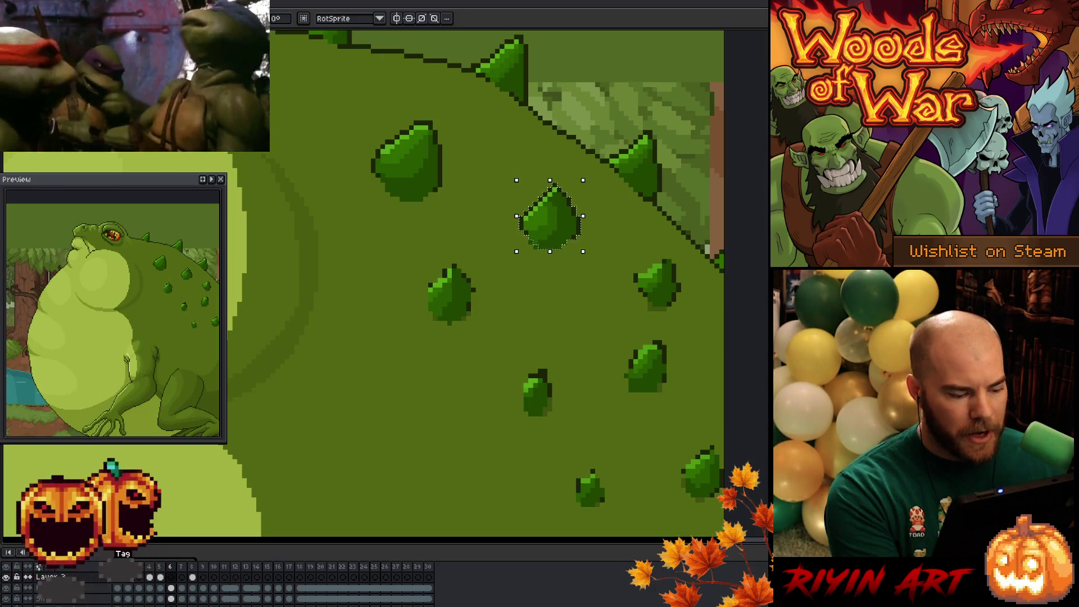
left_click(188, 583)
mouse_move(573, 223)
left_mouse_down()
mouse_move(463, 268)
mouse_move(610, 226)
left_mouse_up()
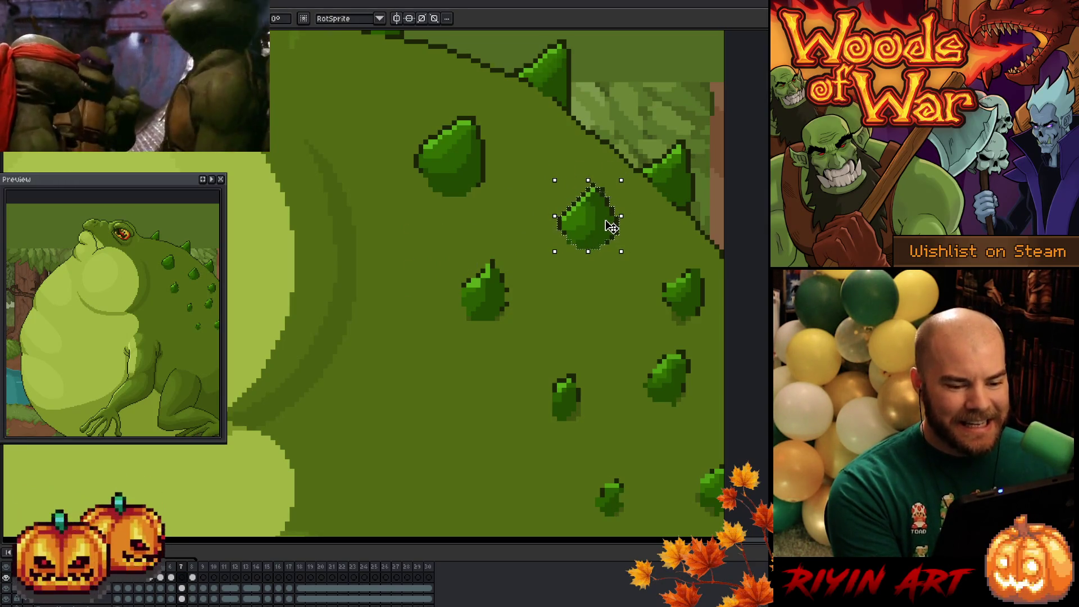
key("ctrl+d")
key("b")
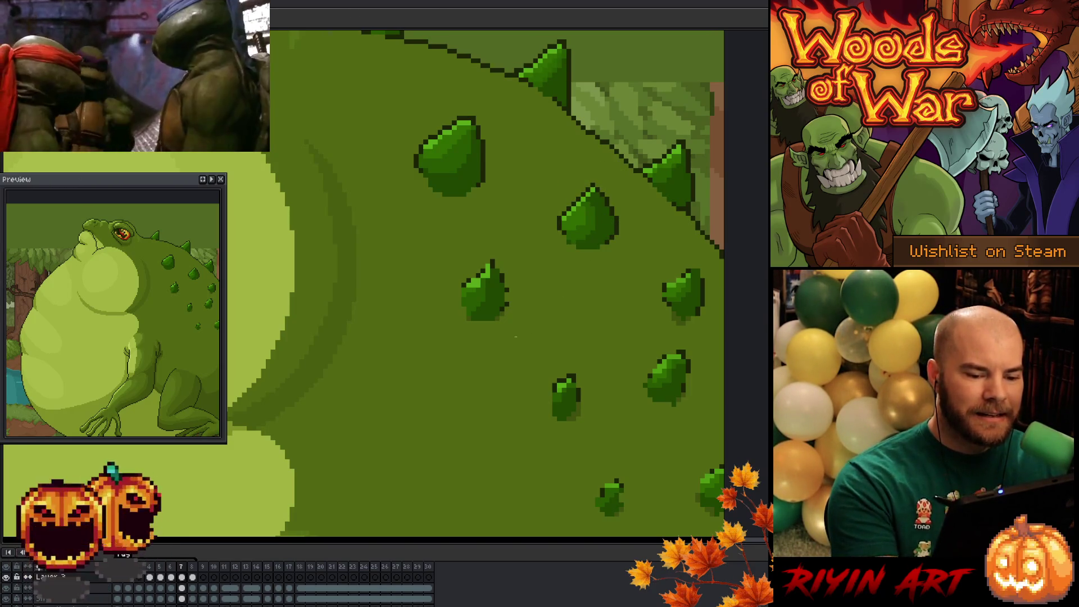
Flip between frames 7 and 8 on the lower layer to compare the back spike positions
left_click(150, 584)
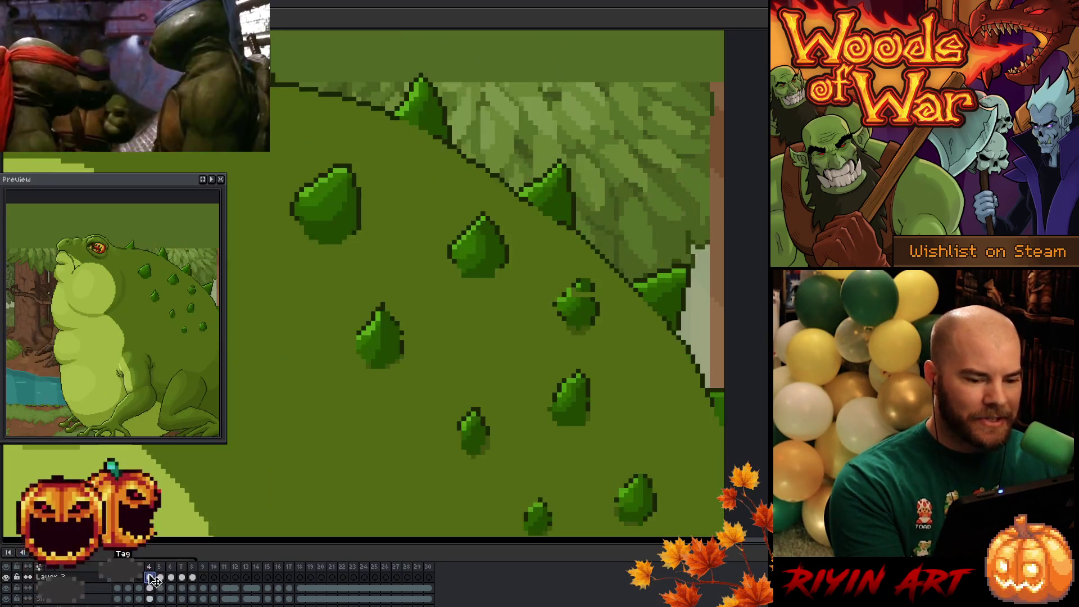
left_click(161, 582)
key("Right")
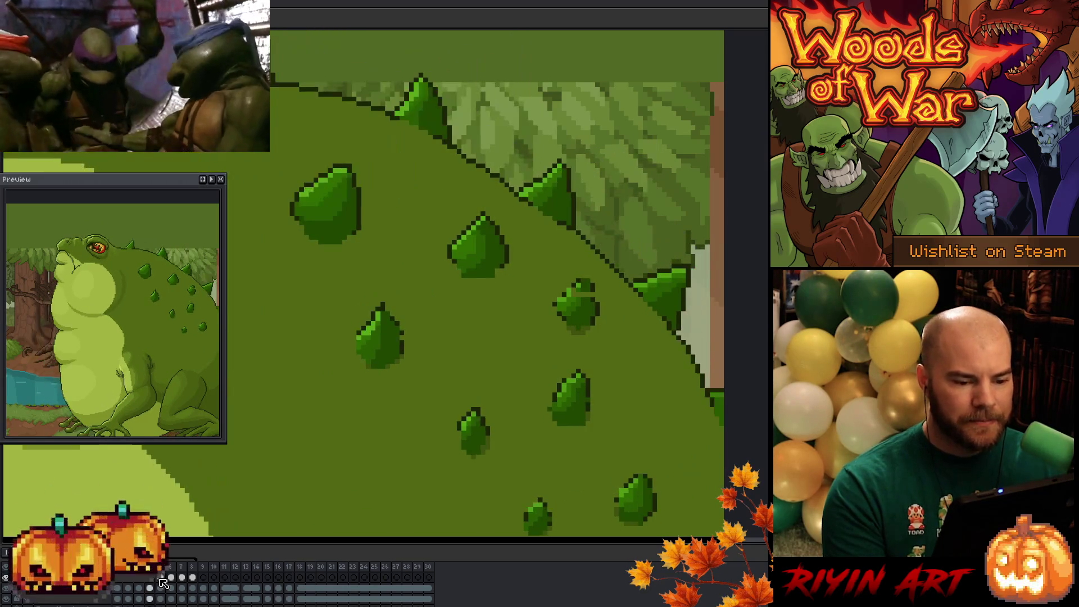
key("Left")
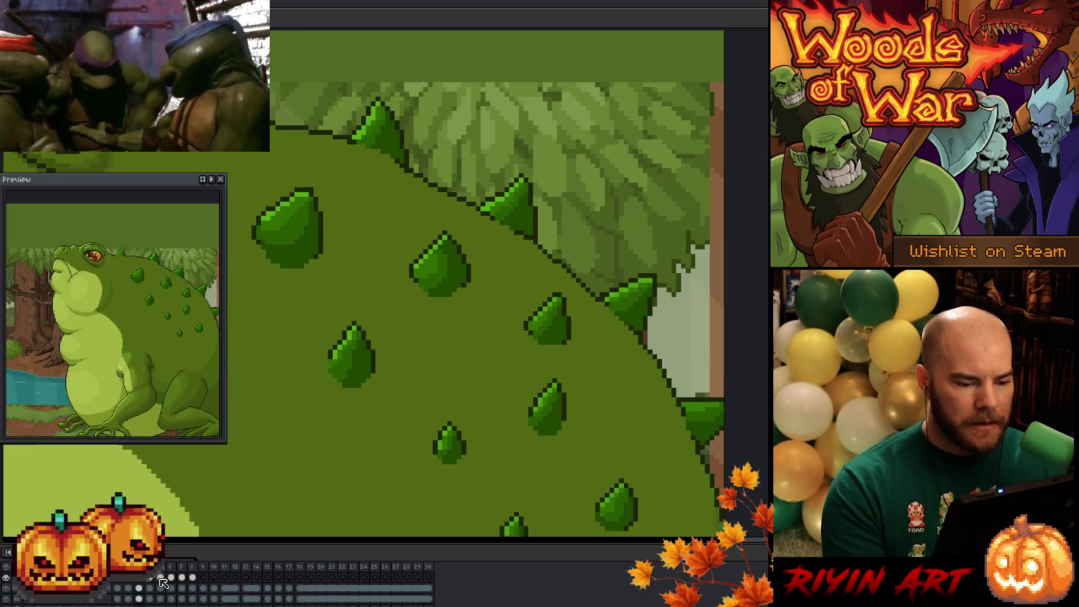
key("Right")
left_click(150, 588)
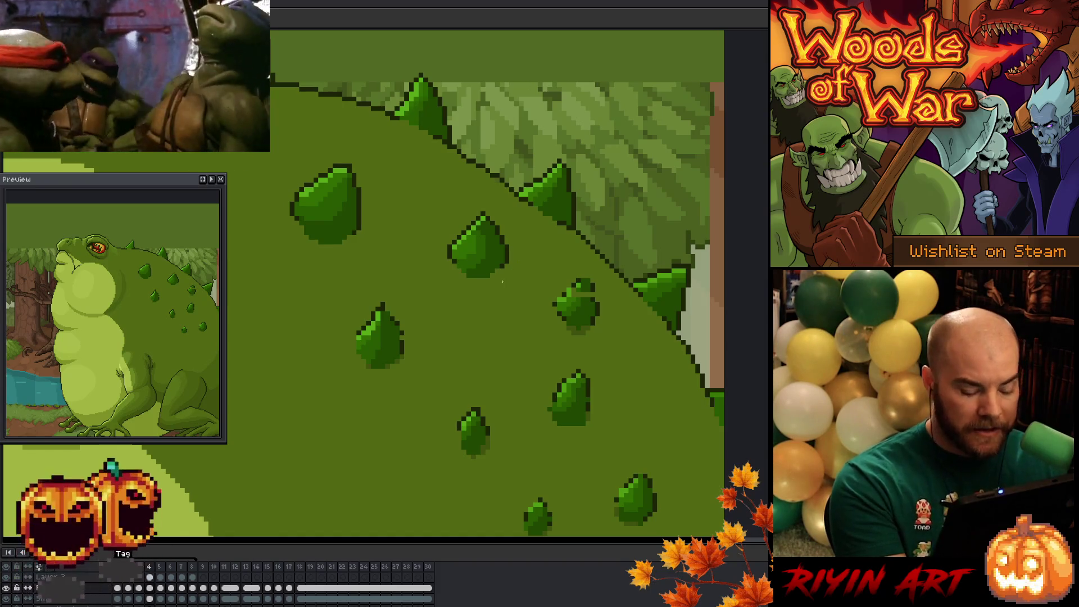
key("Right")
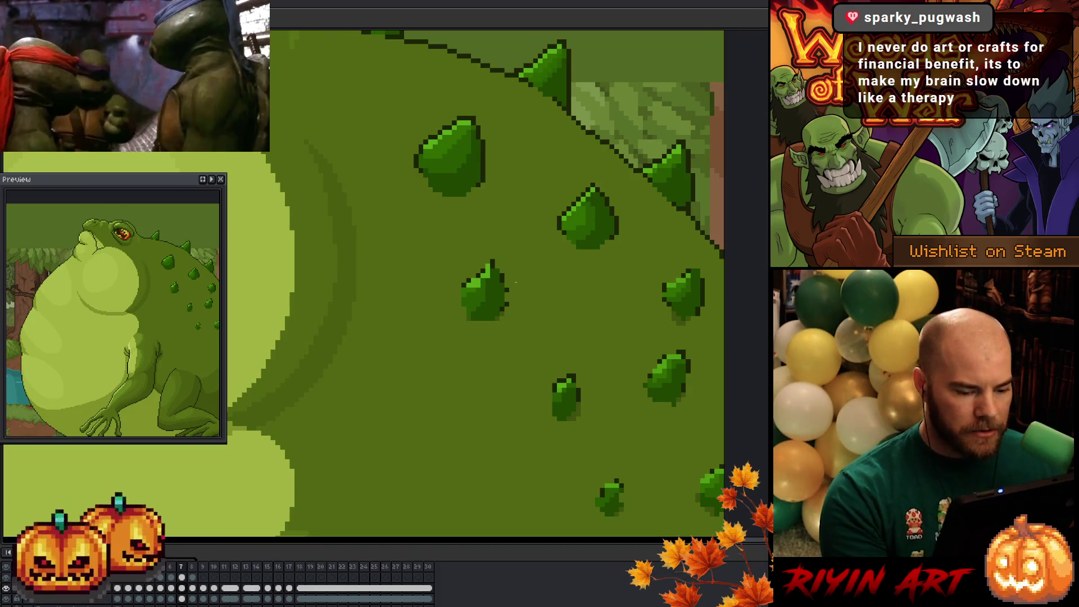
Lasso the centre back spike on Layer 3, shift it right in frame 8, then reselect the lower layer
mouse_move(579, 179)
left_mouse_down()
mouse_move(615, 261)
mouse_move(633, 194)
left_mouse_up()
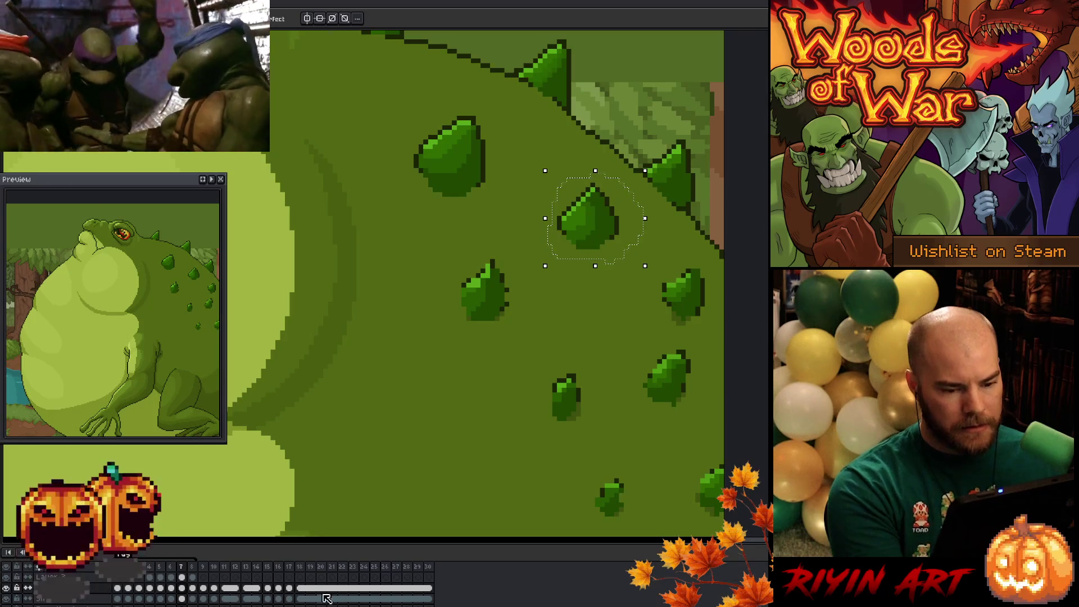
left_click(184, 577)
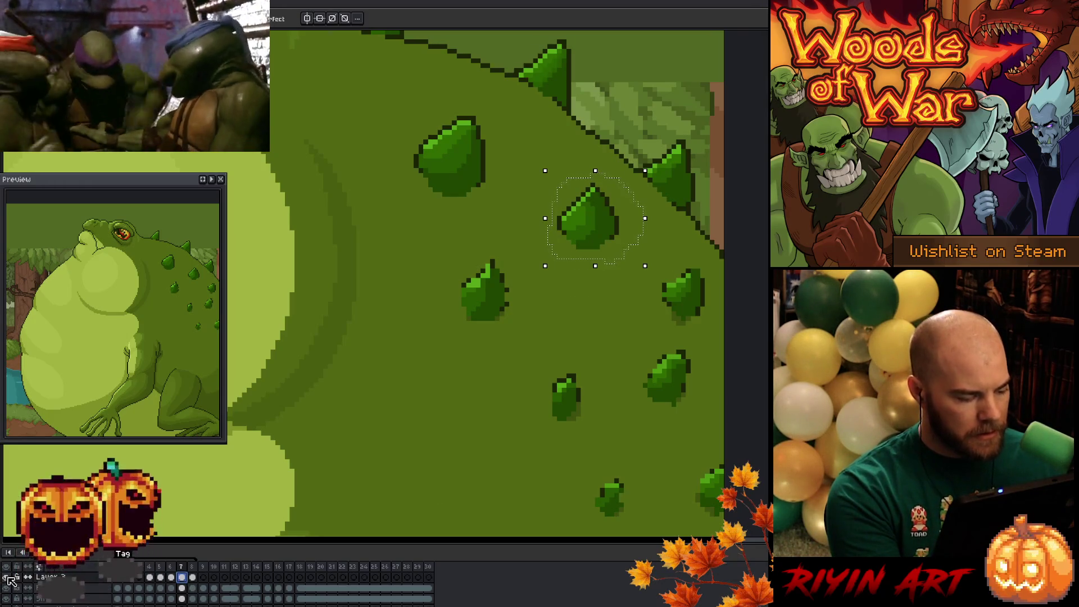
left_click(193, 578)
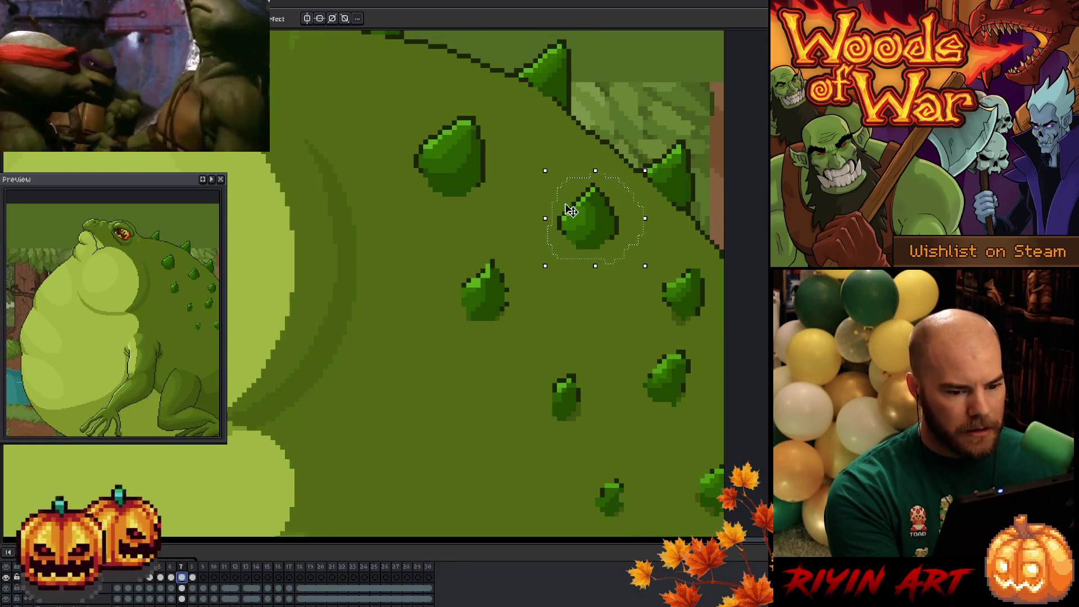
left_click(568, 206)
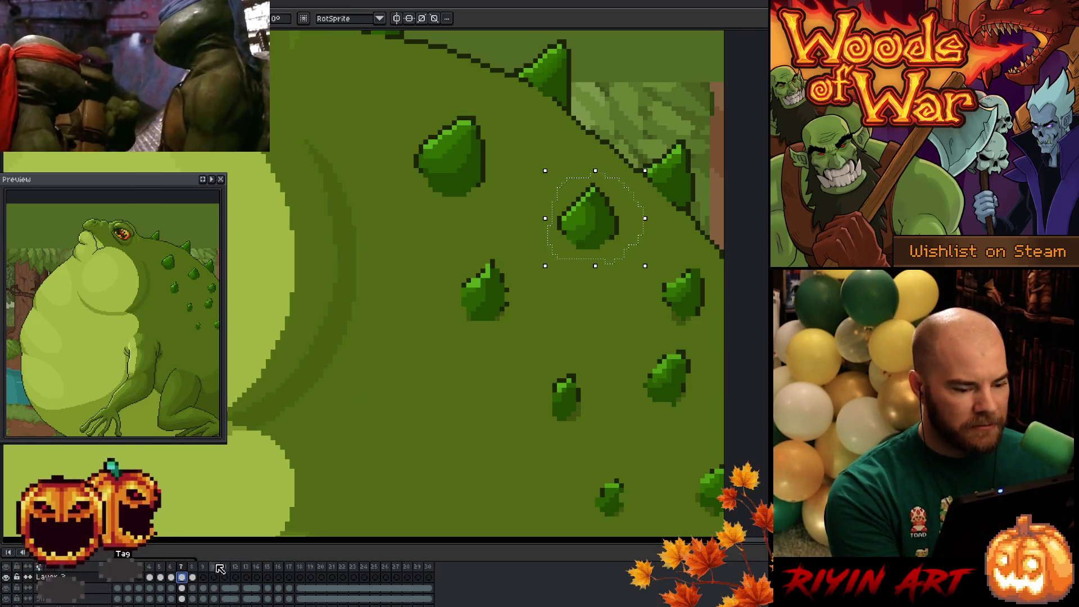
key("period")
left_click(559, 241)
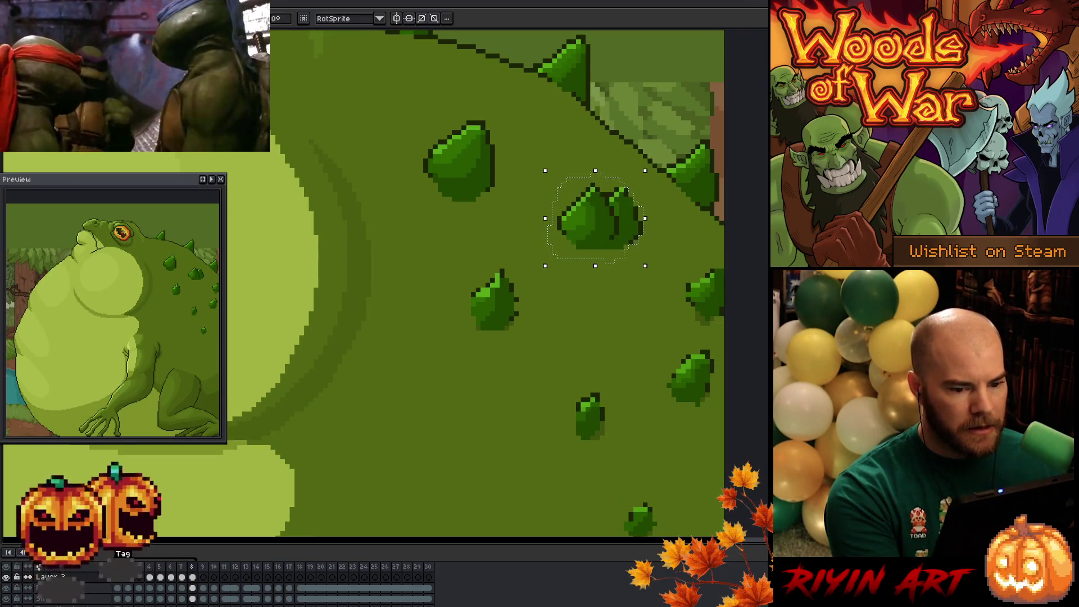
left_click_drag(587, 224, 612, 227)
key("ctrl+d")
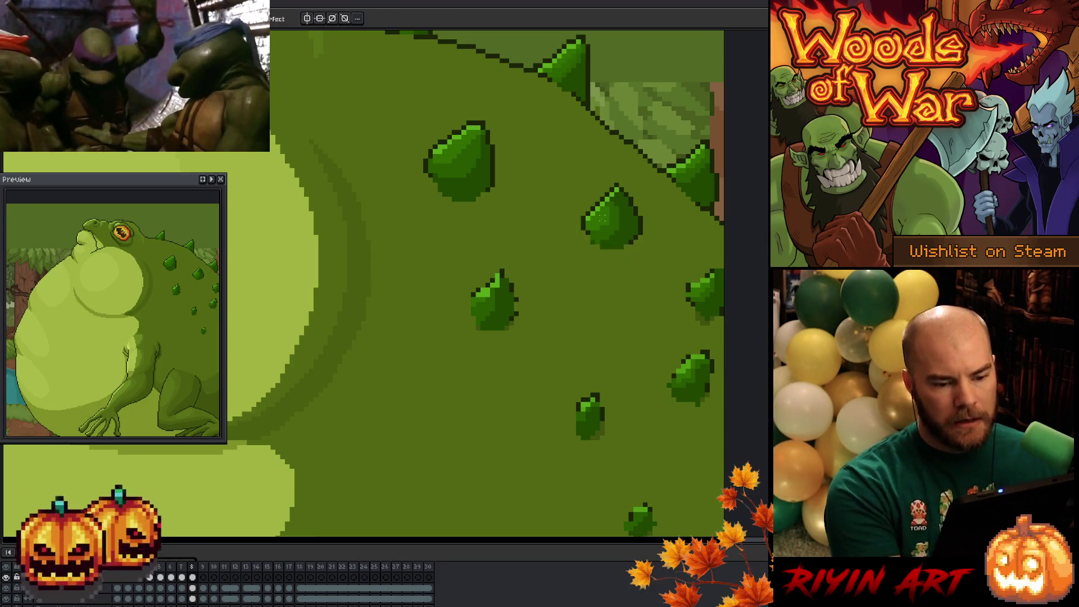
left_click(194, 588)
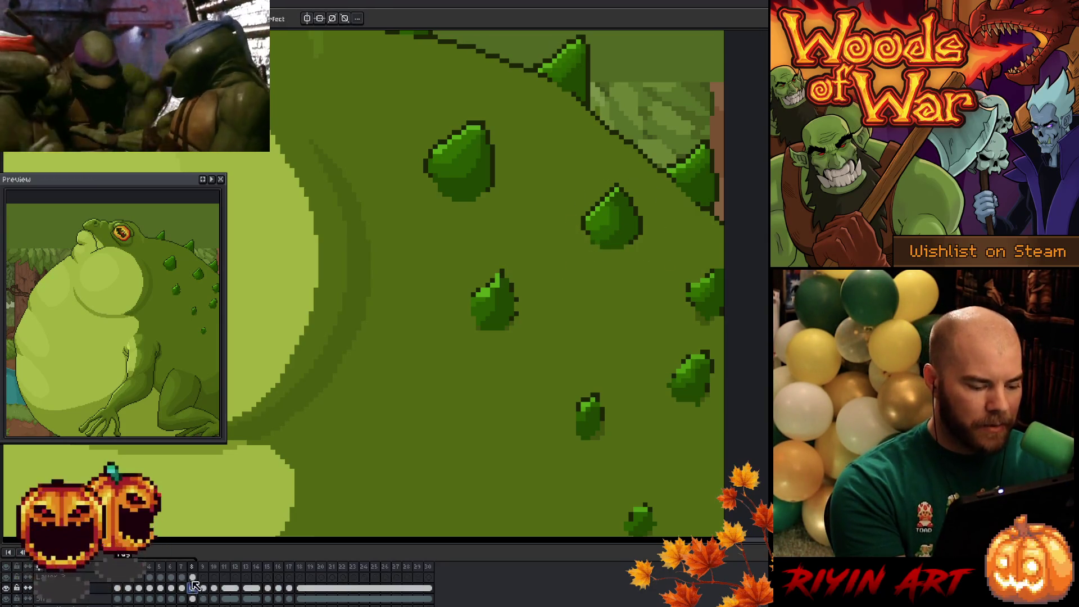
key("v")
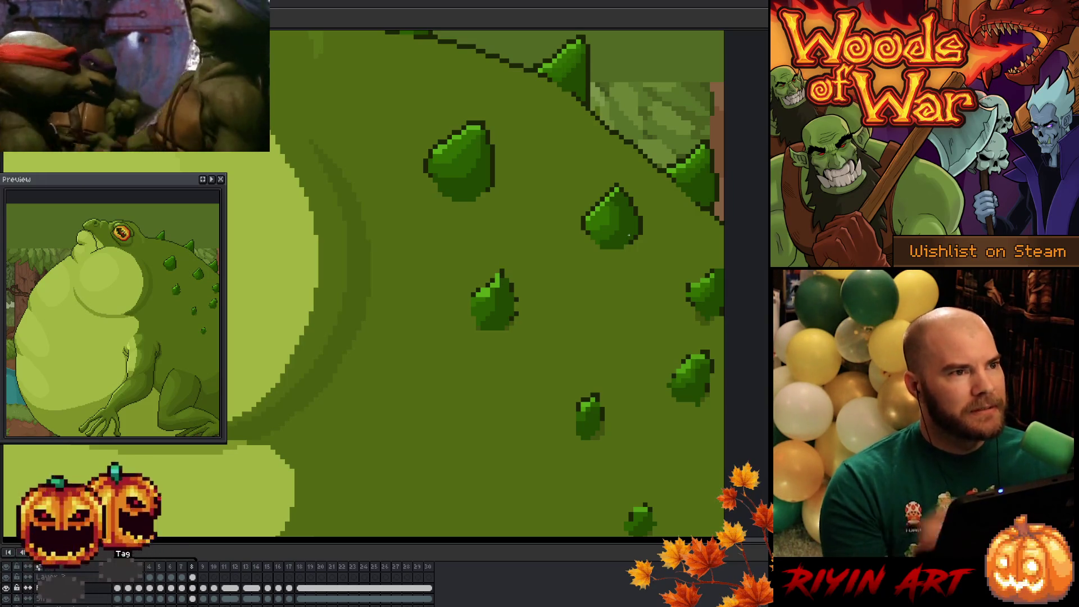
Zoom the canvas view over the toad's back to review the spike layout
scroll(629, 236, "up", 5)
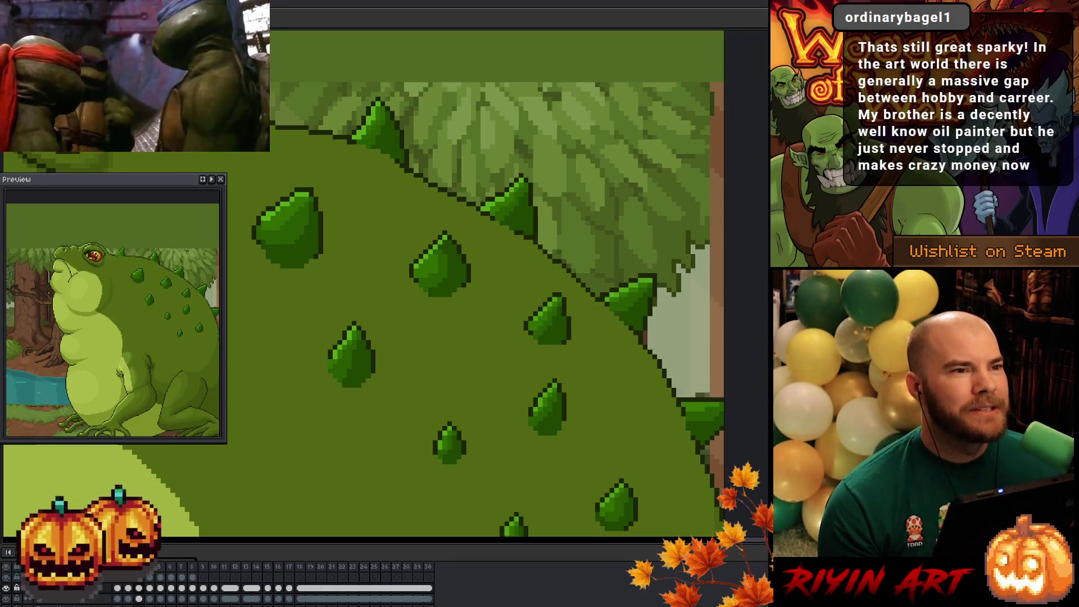
scroll(394, 253, "down", 5)
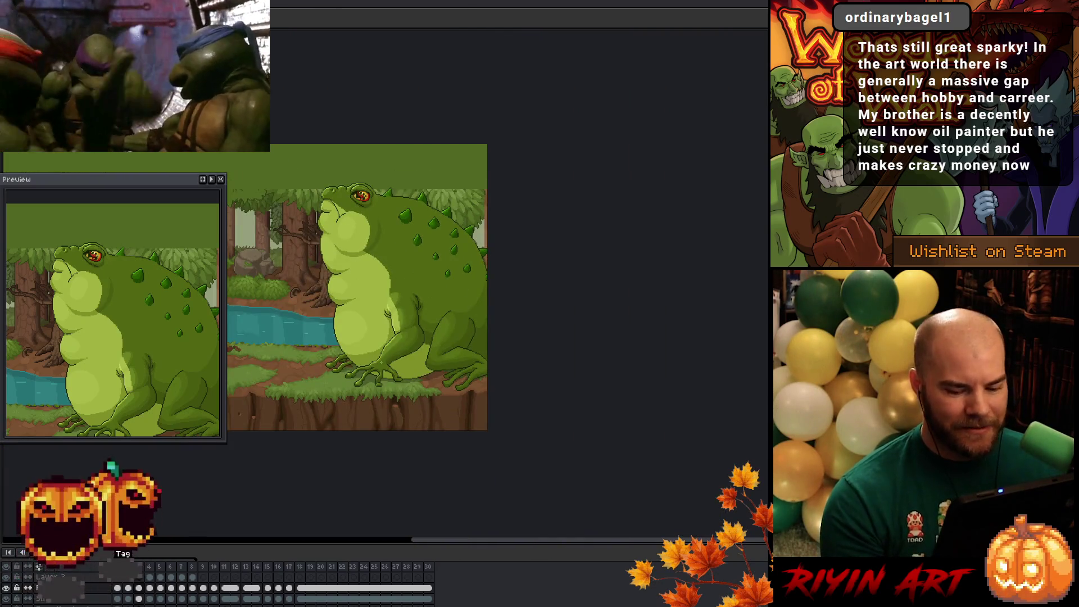
scroll(507, 360, "down", 3)
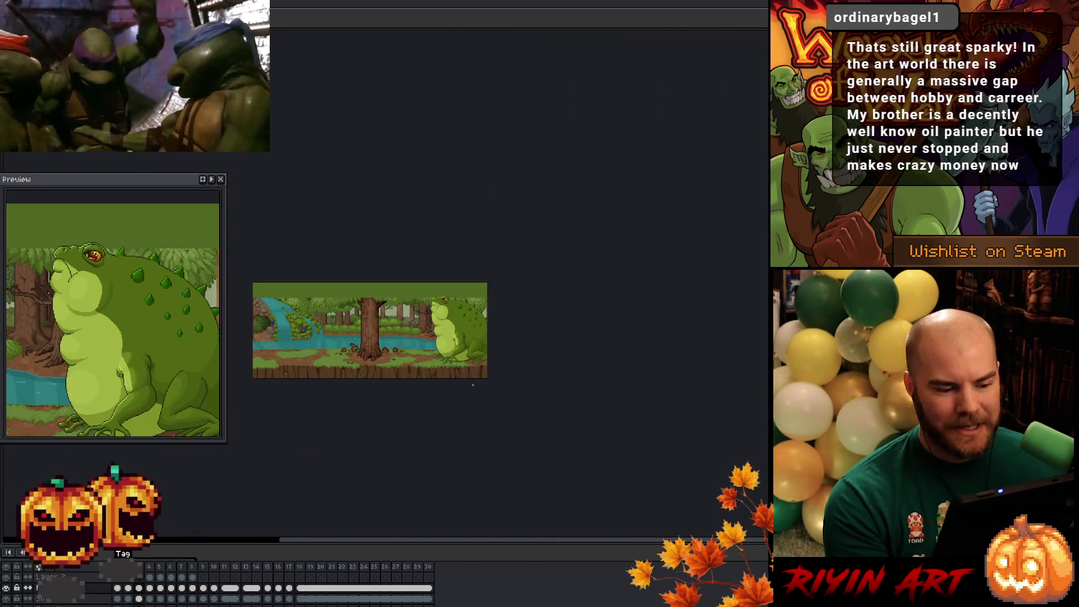
left_click_drag(463, 405, 598, 345)
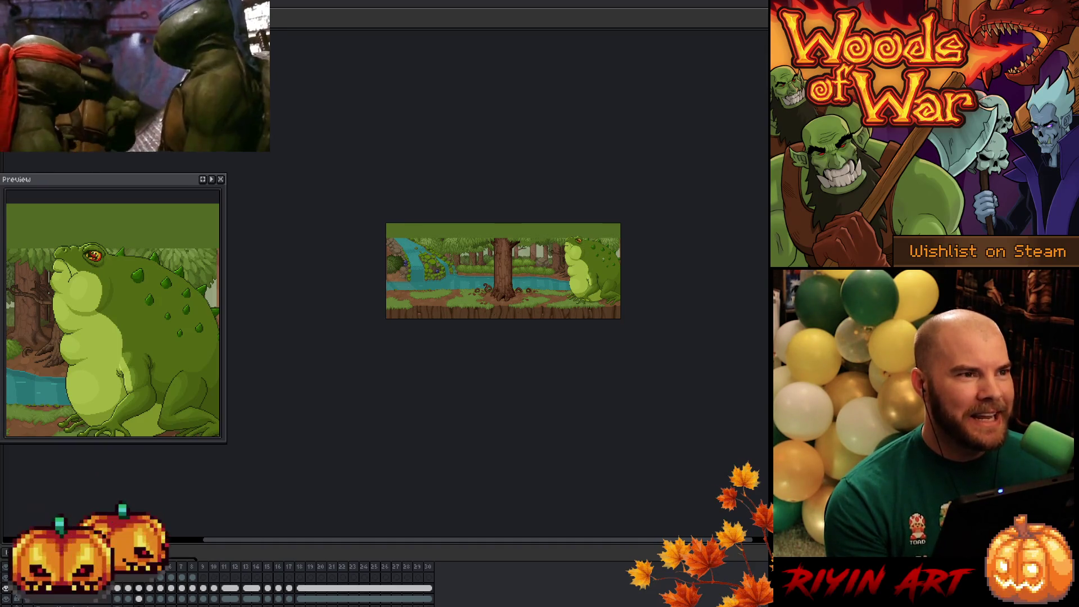
scroll(603, 259, "up", 8)
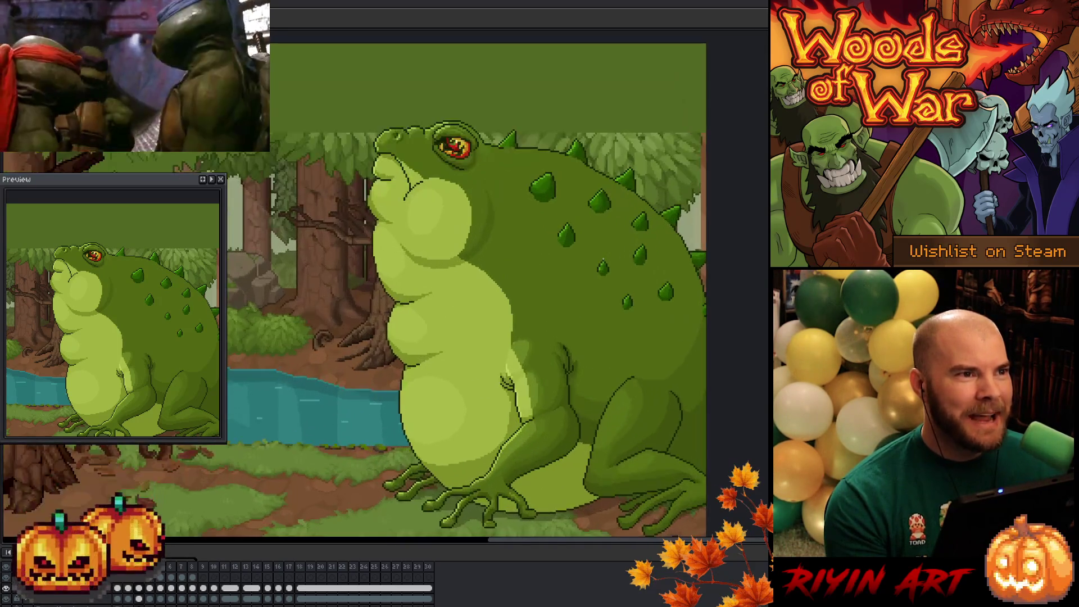
scroll(604, 260, "down", 5)
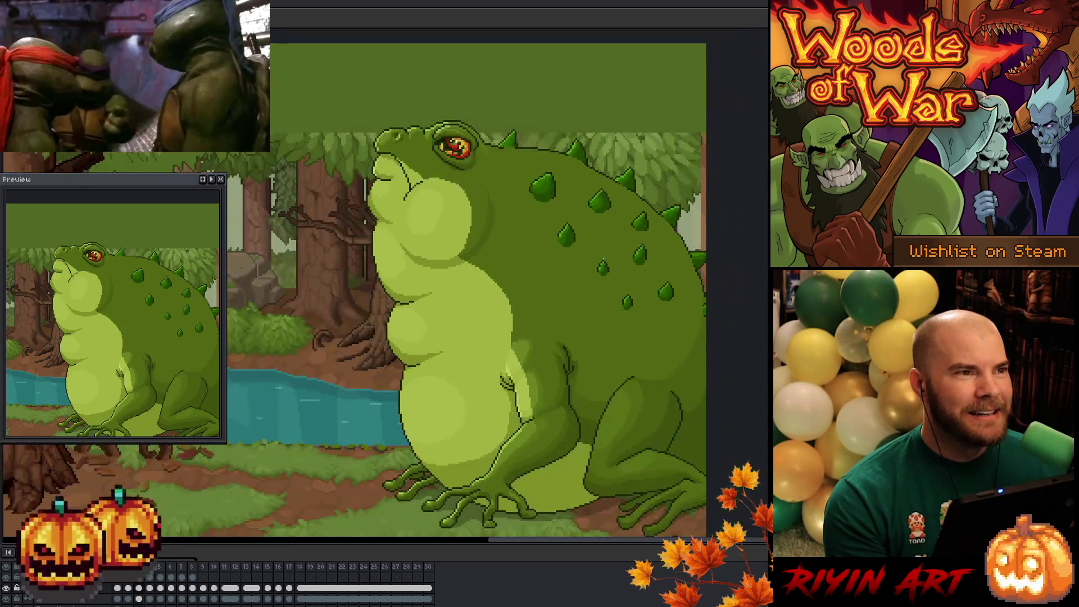
left_click_drag(571, 291, 592, 258)
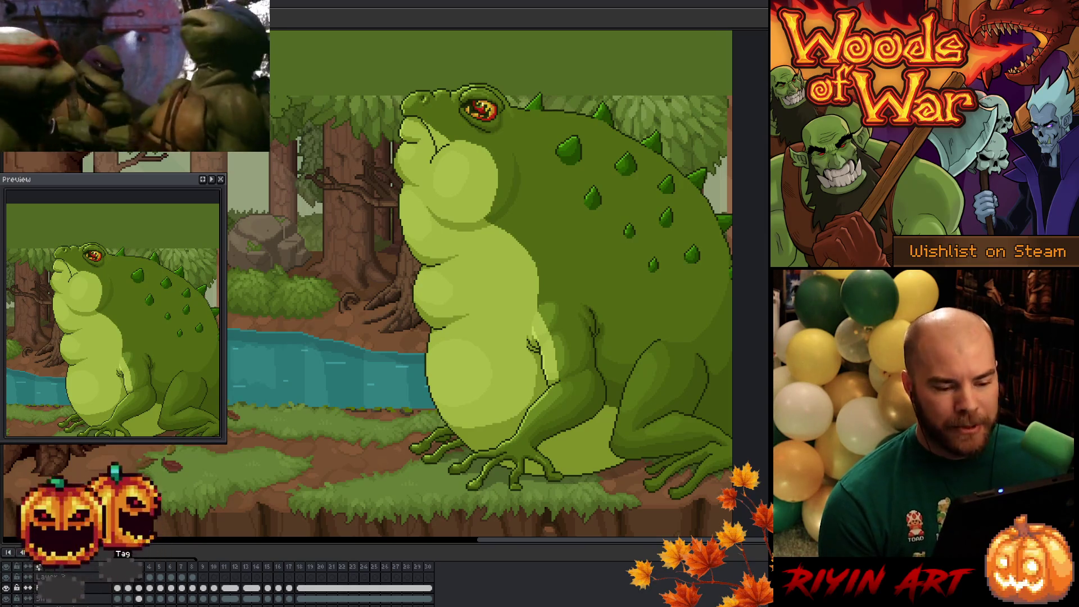
scroll(536, 315, "up", 5)
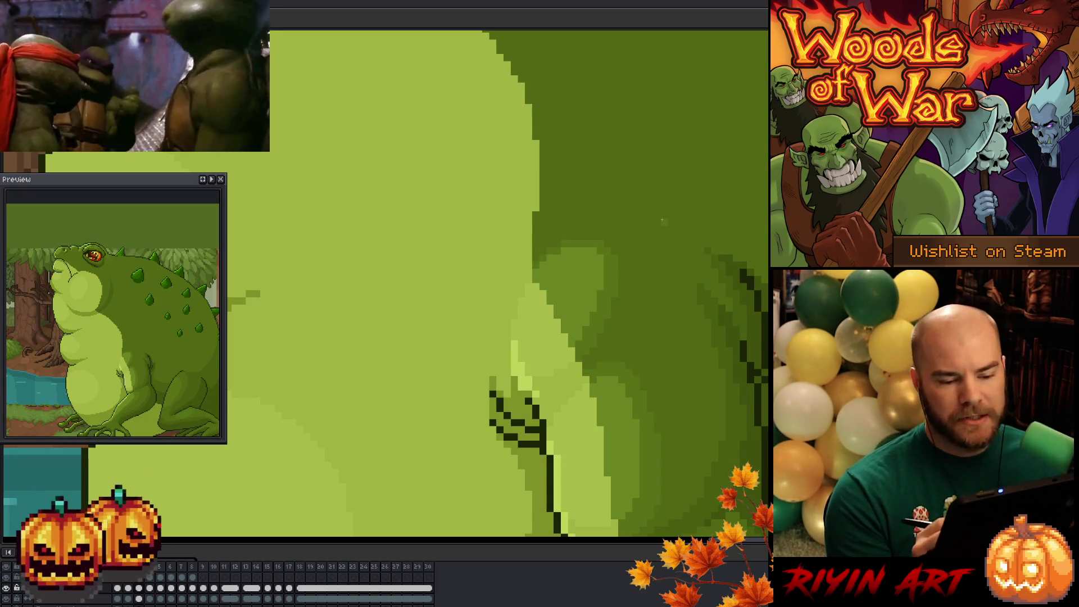
scroll(663, 221, "down", 5)
mouse_move(664, 223)
left_mouse_down()
mouse_move(486, 309)
mouse_move(475, 303)
left_mouse_up()
scroll(520, 304, "up", 1)
scroll(520, 304, "down", 1)
left_click_drag(495, 242, 523, 277)
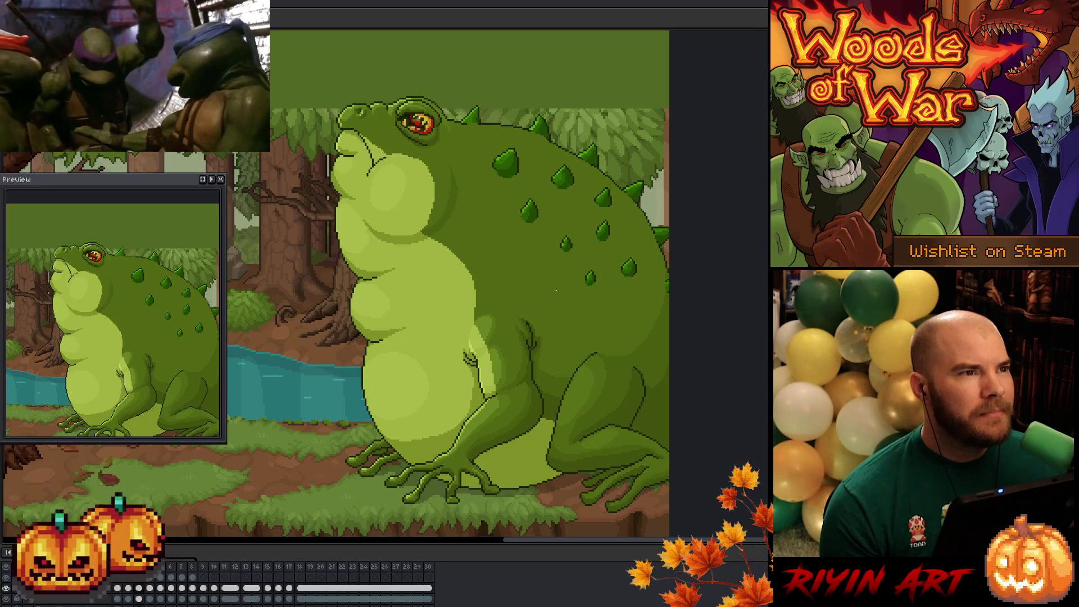
scroll(555, 290, "down", 1)
scroll(555, 291, "up", 2)
scroll(556, 290, "down", 1)
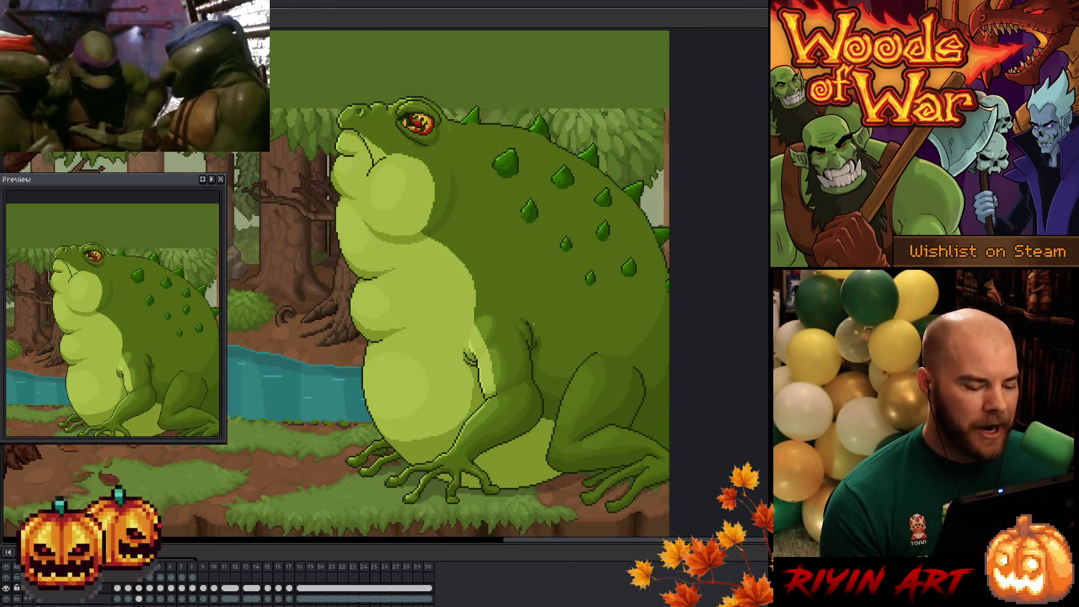
Loop-play frames 4–8, then stop and play the full toad animation from frame 1
left_click(151, 568)
mouse_move(157, 571)
left_mouse_down()
mouse_move(220, 576)
mouse_move(195, 579)
left_mouse_up()
key("Return")
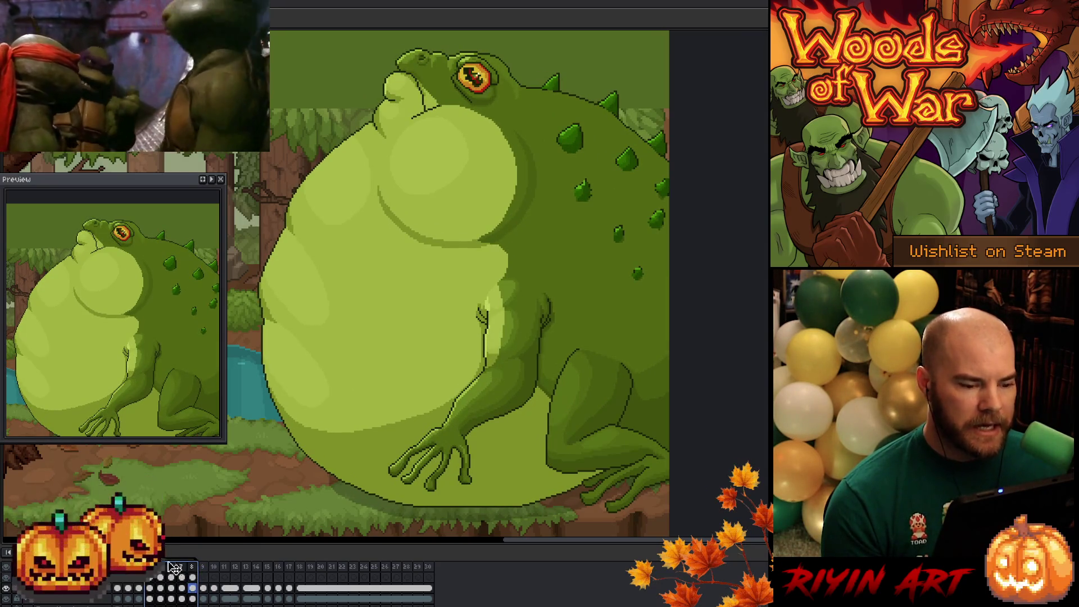
left_click(117, 588)
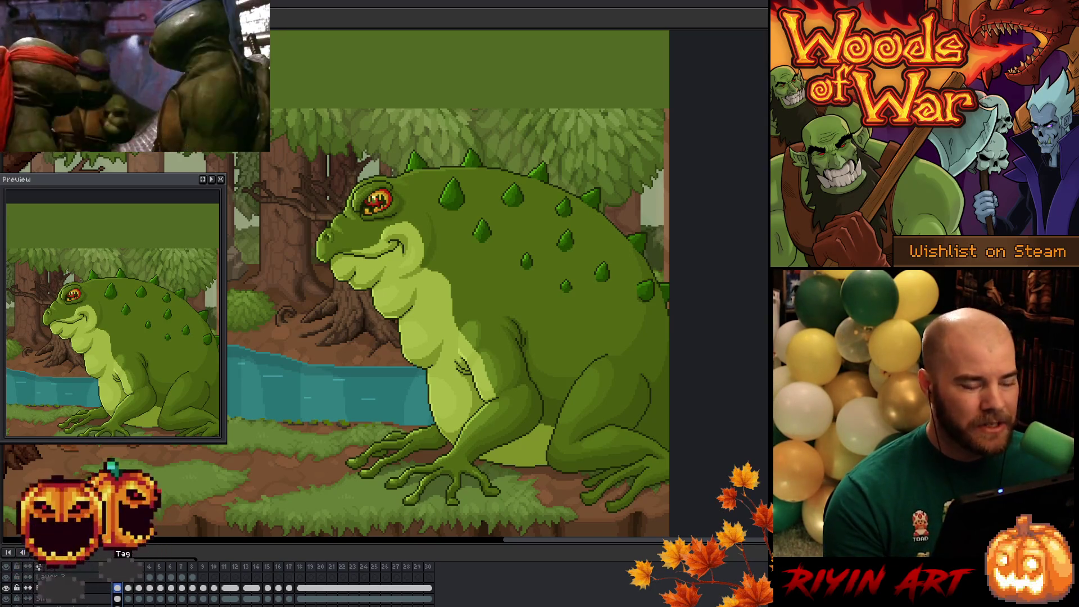
key("Return")
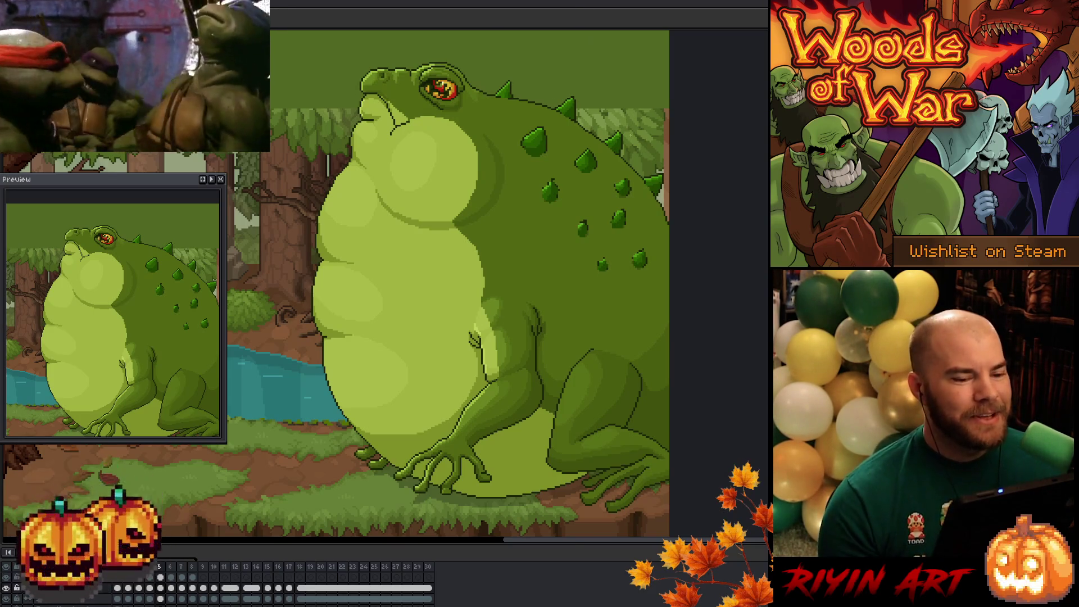
scroll(630, 134, "up", 1)
scroll(630, 134, "up", 4)
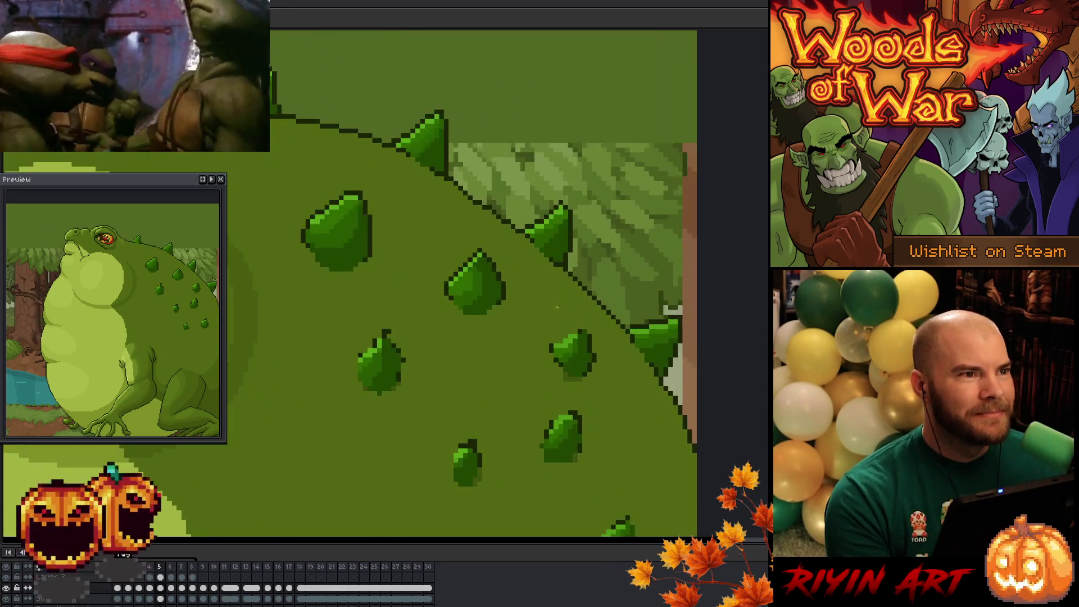
scroll(556, 307, "down", 2)
scroll(468, 315, "up", 1)
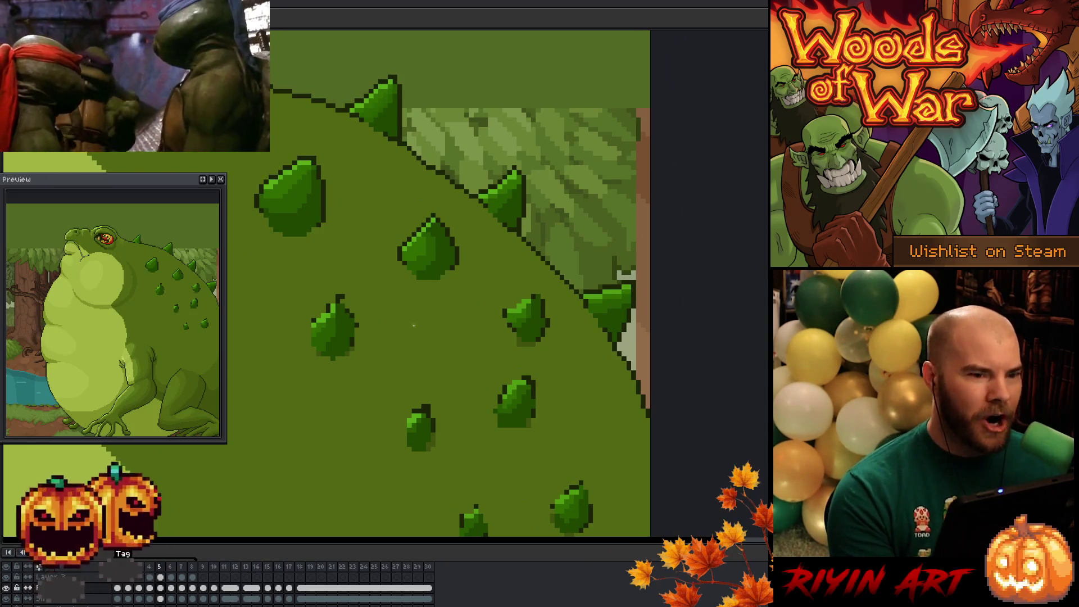
scroll(447, 331, "up", 1)
scroll(455, 327, "down", 2)
scroll(467, 323, "up", 1)
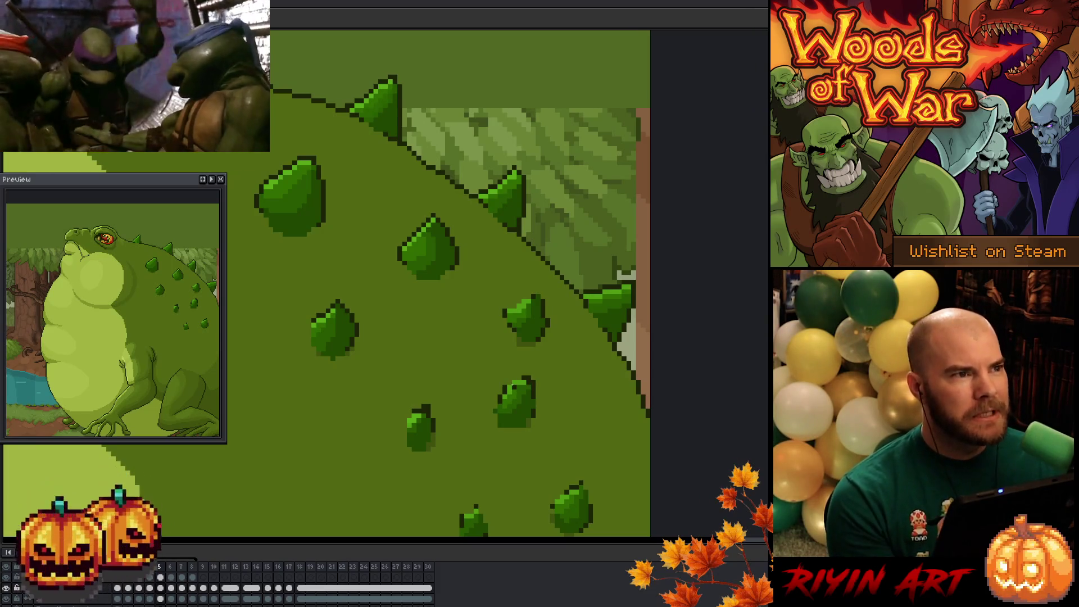
Flip back and forth between neighbouring frames to compare the toad's spike positions
key("Left")
key("Left")
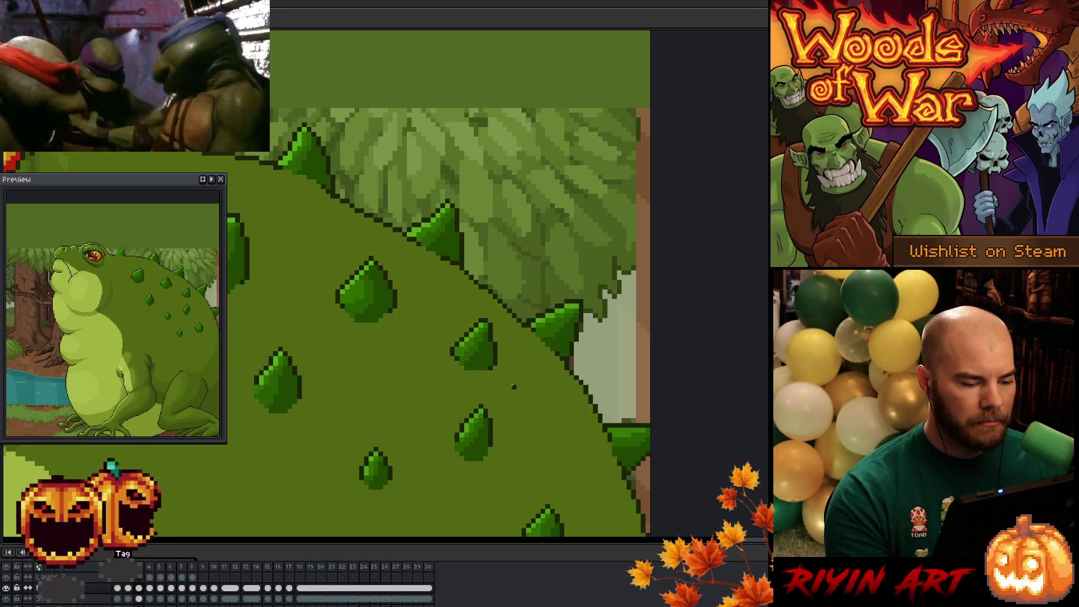
key("Right")
key("Left")
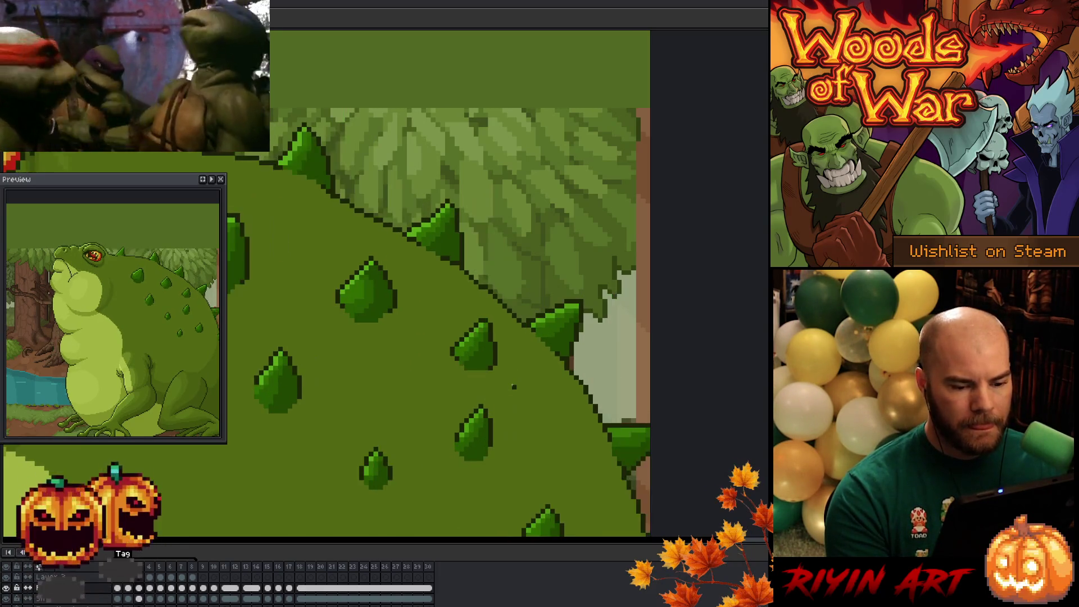
key("Right")
key("Left")
key("Right")
key("Left")
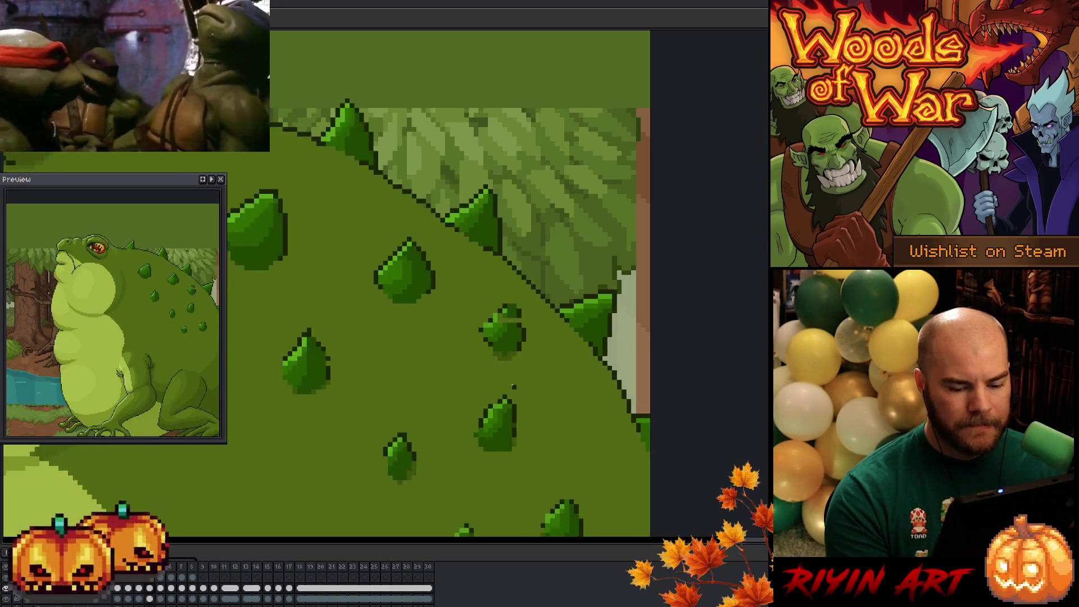
key("Right")
key("Right")
key("Right")
key("Right")
key("Left")
key("Right")
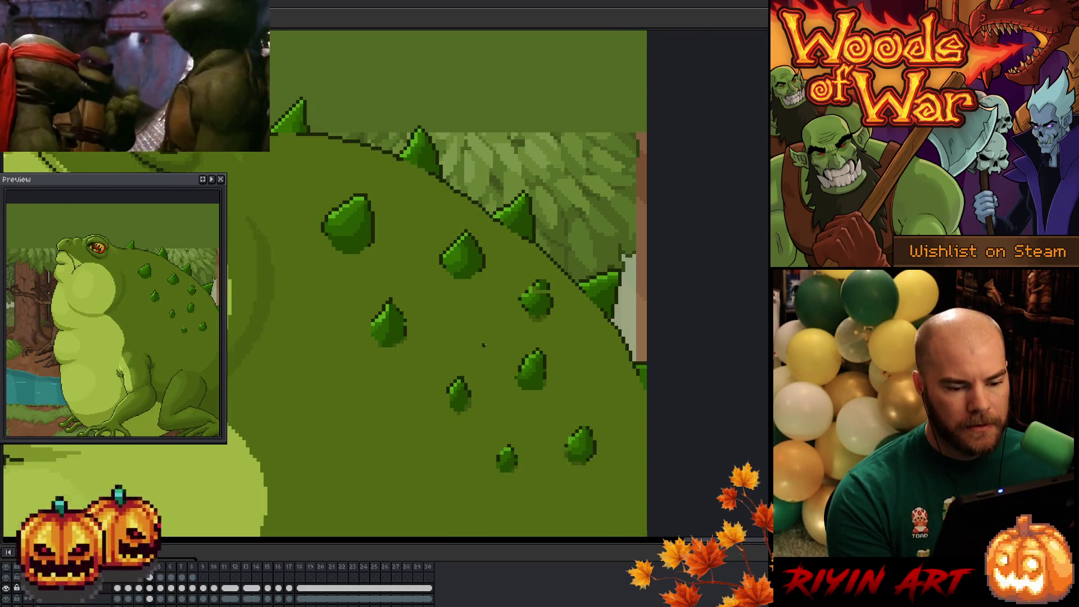
key("Right")
key("Right")
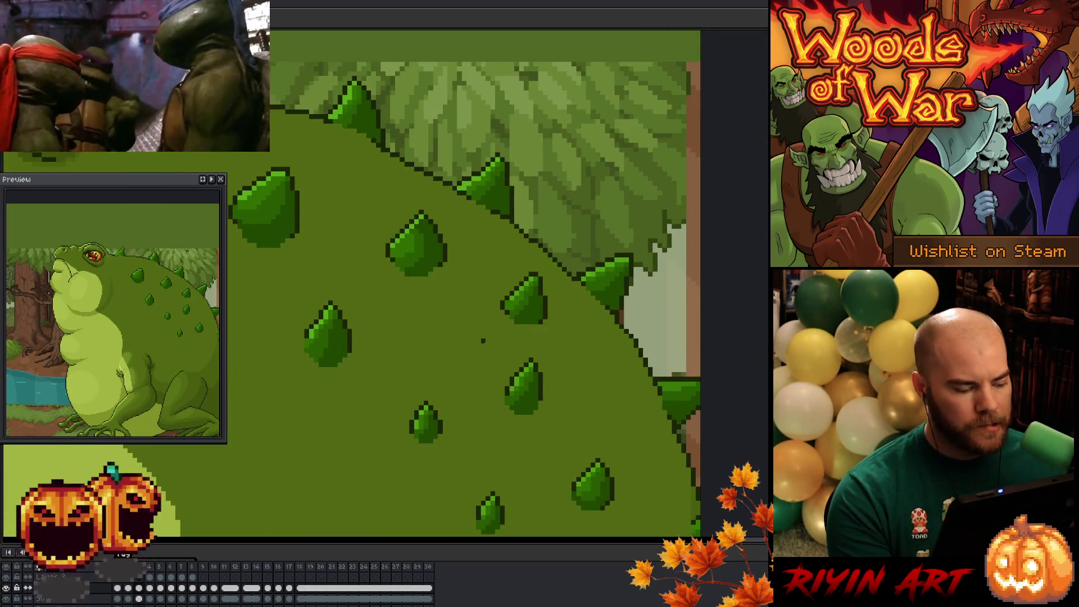
Add a new empty layer above the Frog Lord layer and pan to the toad's eye
key("Up")
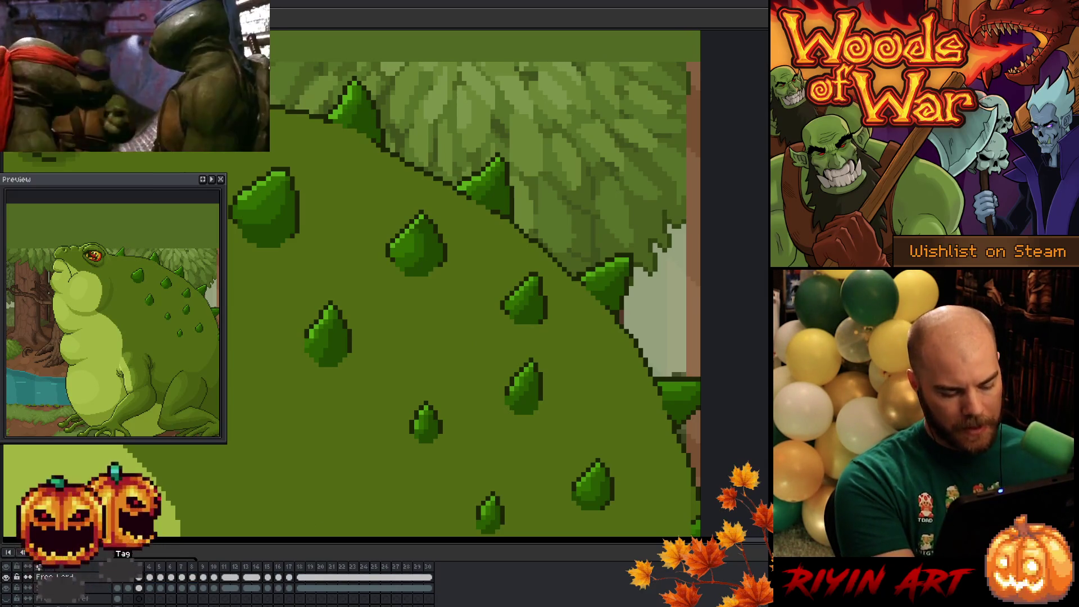
key("shift+n")
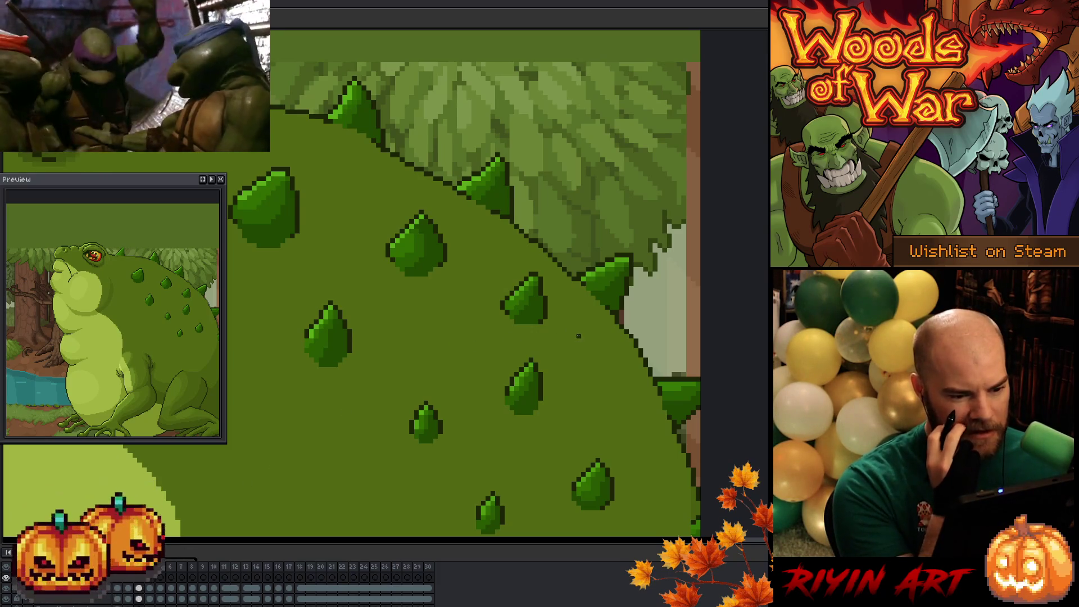
scroll(579, 335, "up", 1)
scroll(496, 369, "down", 1)
mouse_move(496, 369)
left_mouse_down()
mouse_move(511, 315)
mouse_move(559, 322)
left_mouse_up()
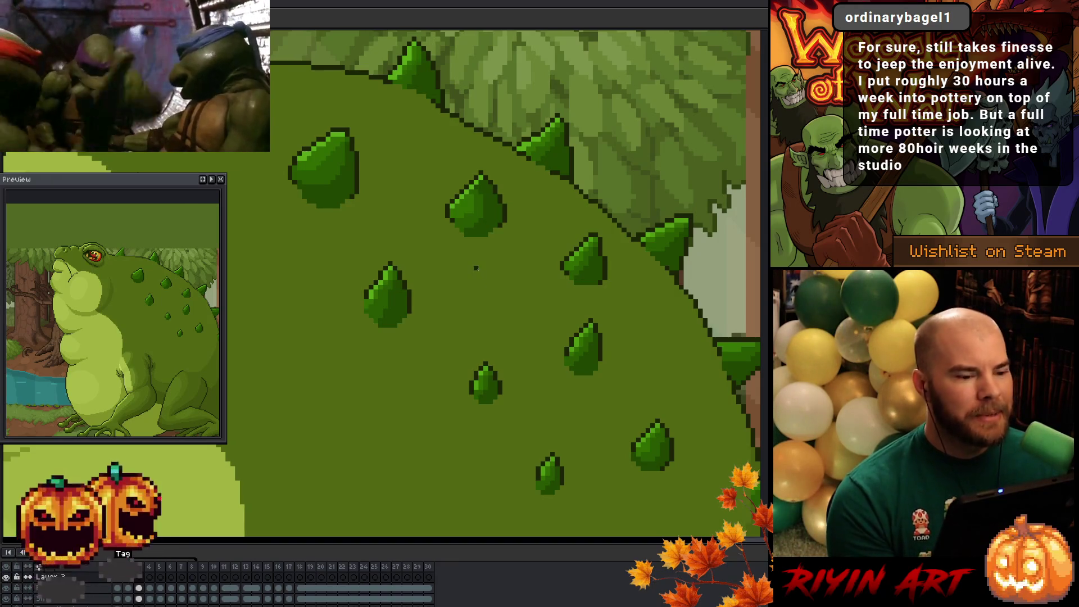
left_click_drag(476, 268, 494, 264)
mouse_move(373, 161)
left_mouse_down()
mouse_move(499, 212)
mouse_move(593, 298)
left_mouse_up()
scroll(378, 253, "up", 1)
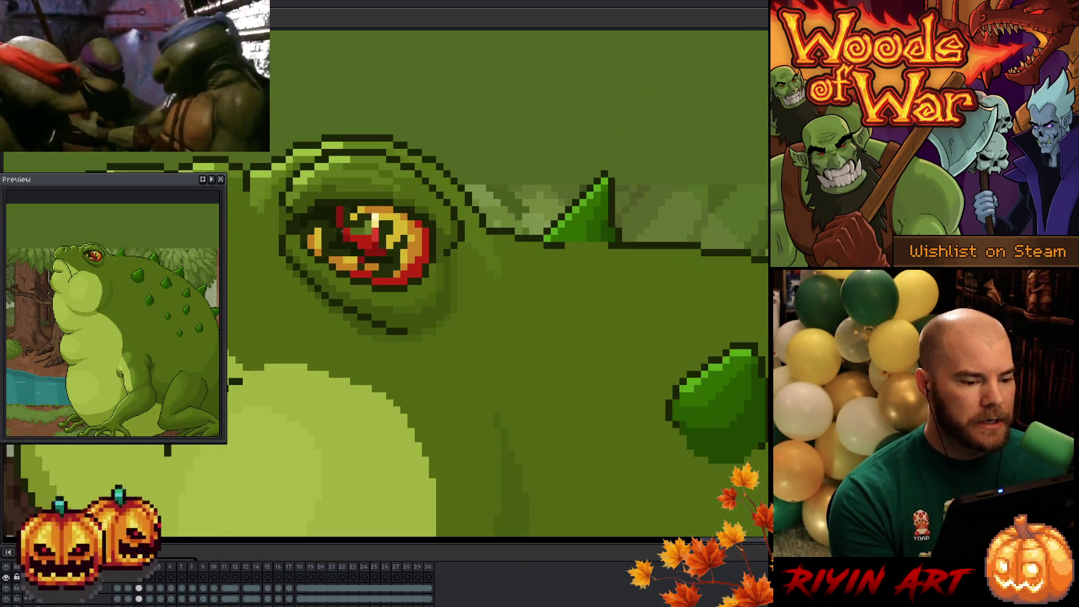
scroll(342, 230, "up", 1)
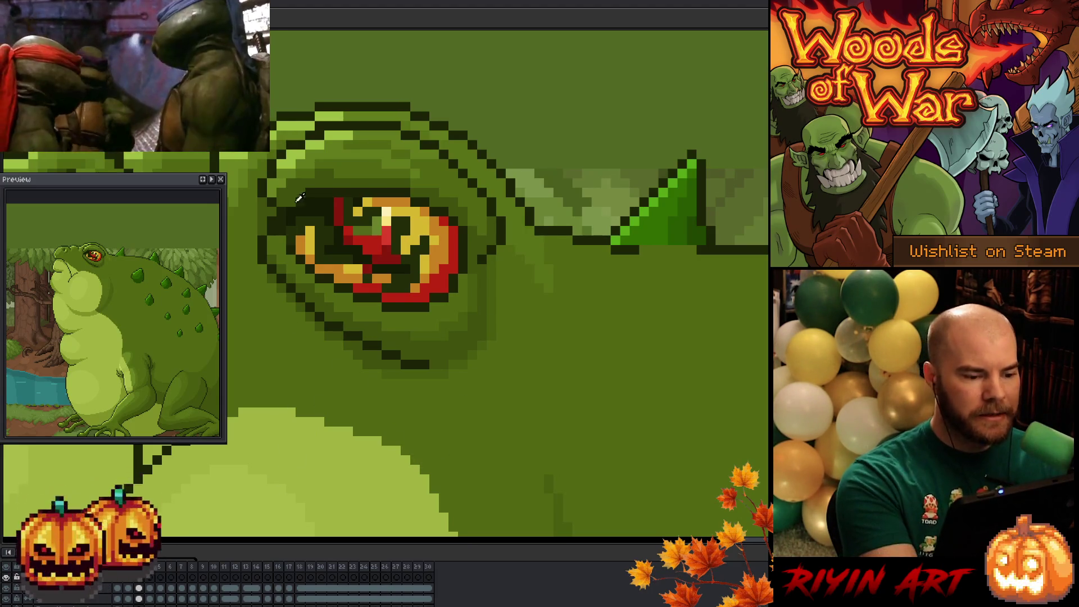
scroll(396, 384, "down", 2)
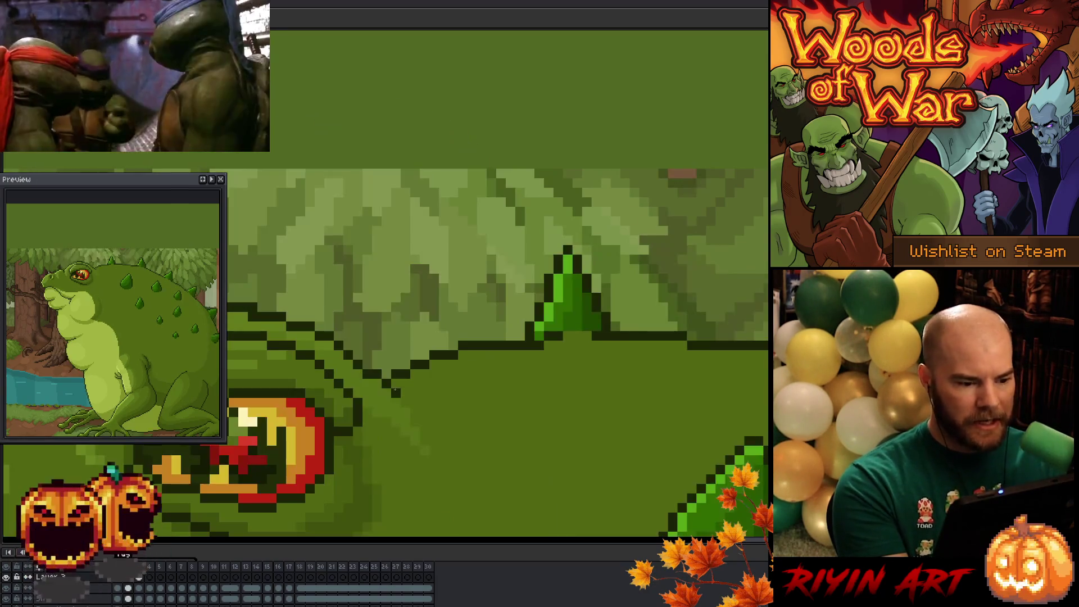
left_click_drag(339, 439, 597, 311)
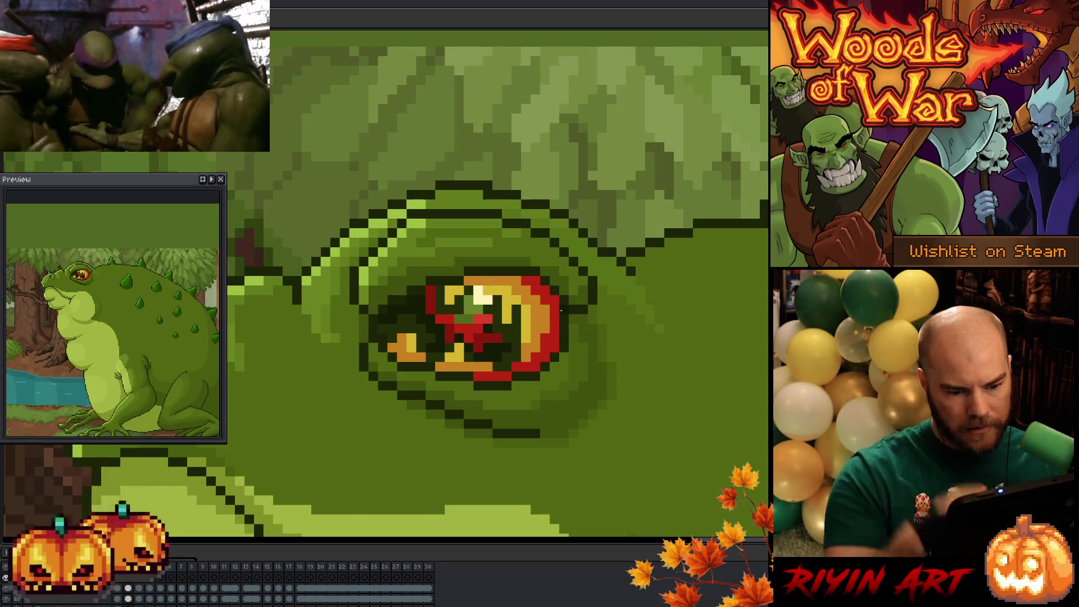
scroll(451, 414, "down", 2)
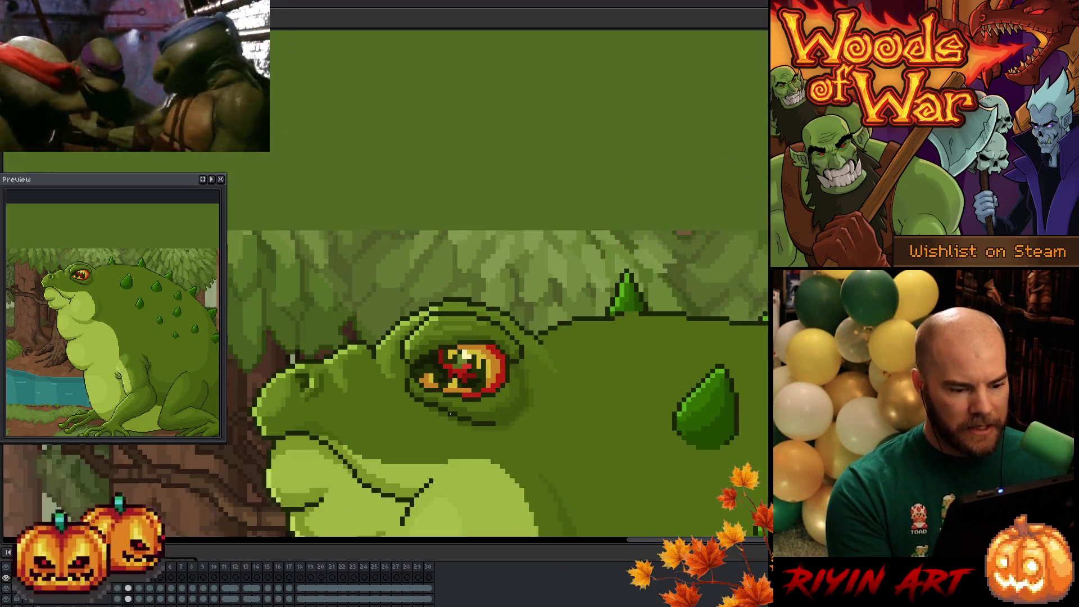
key("Left")
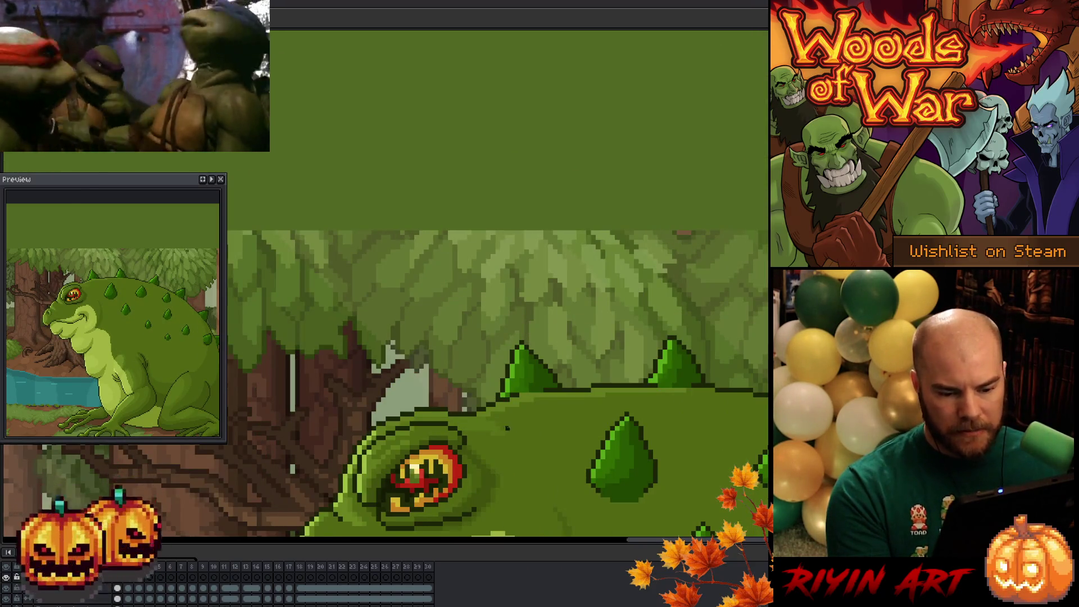
scroll(510, 428, "down", 1)
left_click_drag(581, 440, 416, 327)
key("Right")
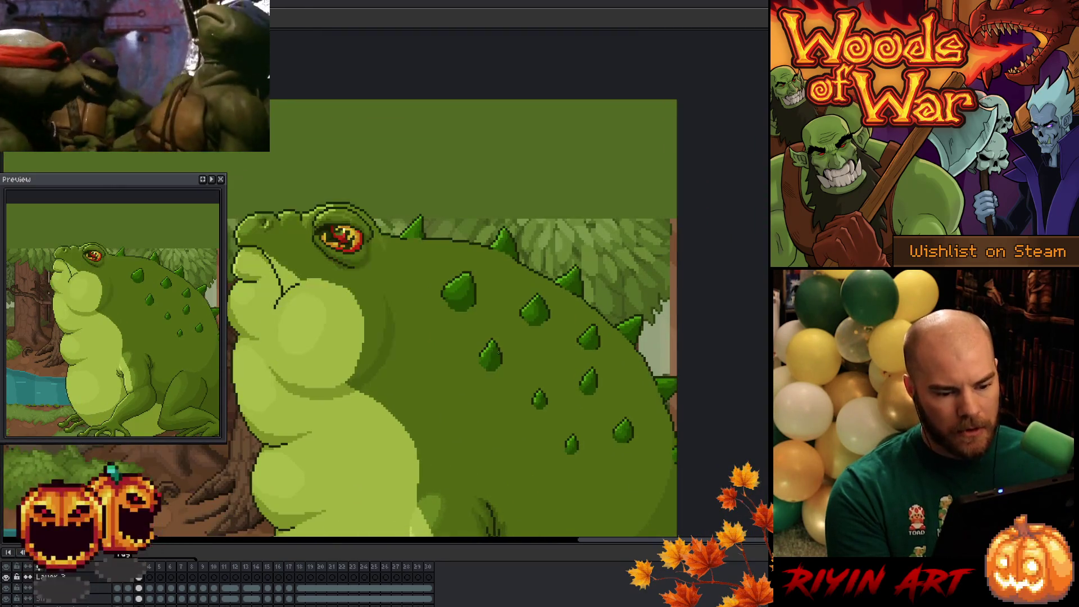
key("Left")
key("Right")
scroll(510, 353, "up", 1)
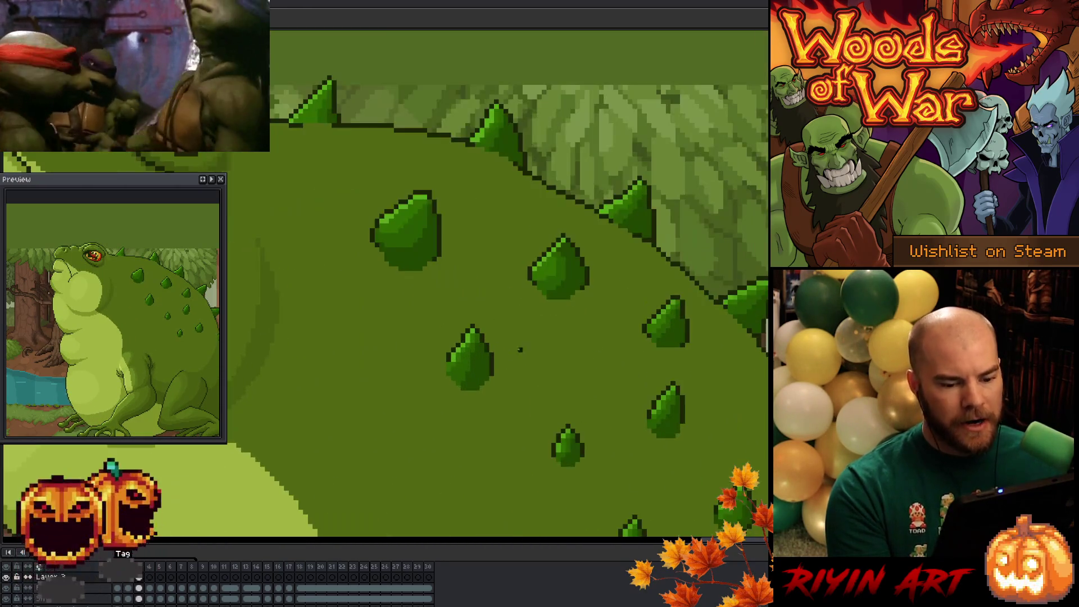
mouse_move(533, 340)
left_mouse_down()
mouse_move(489, 301)
mouse_move(440, 294)
left_mouse_up()
scroll(477, 253, "up", 1)
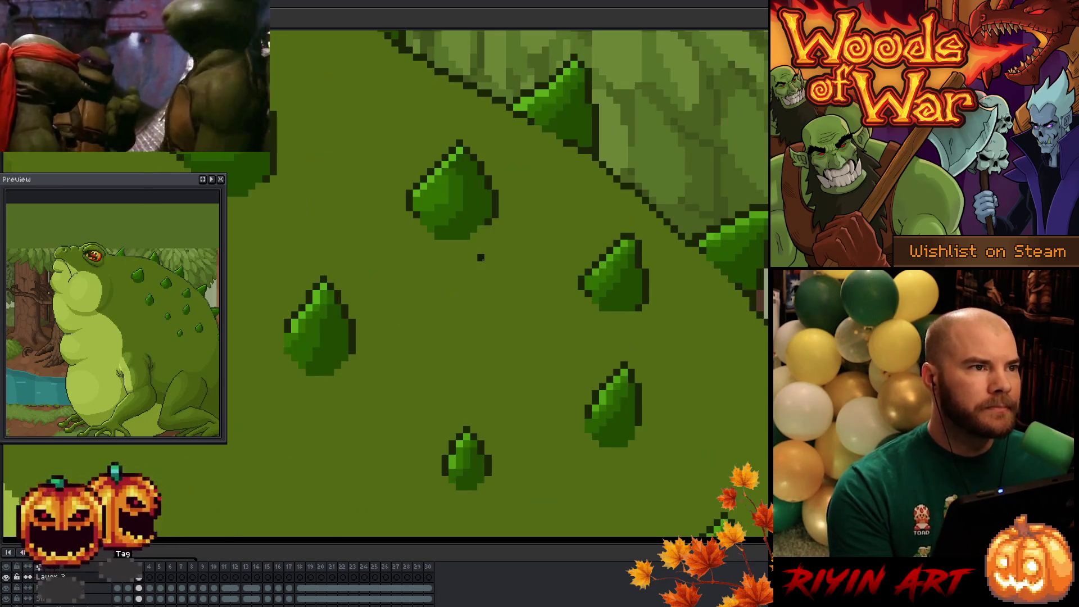
key("Right")
key("Right")
key("Left")
key("Right")
key("Right")
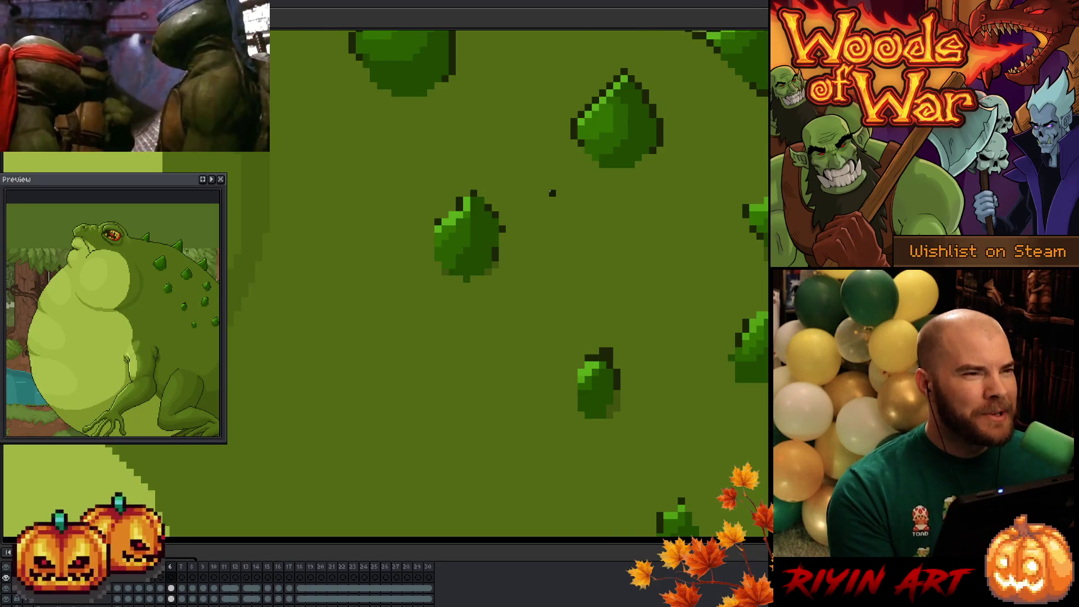
key("Left")
key("Left")
key("Right")
key("Right")
key("Left")
key("Left")
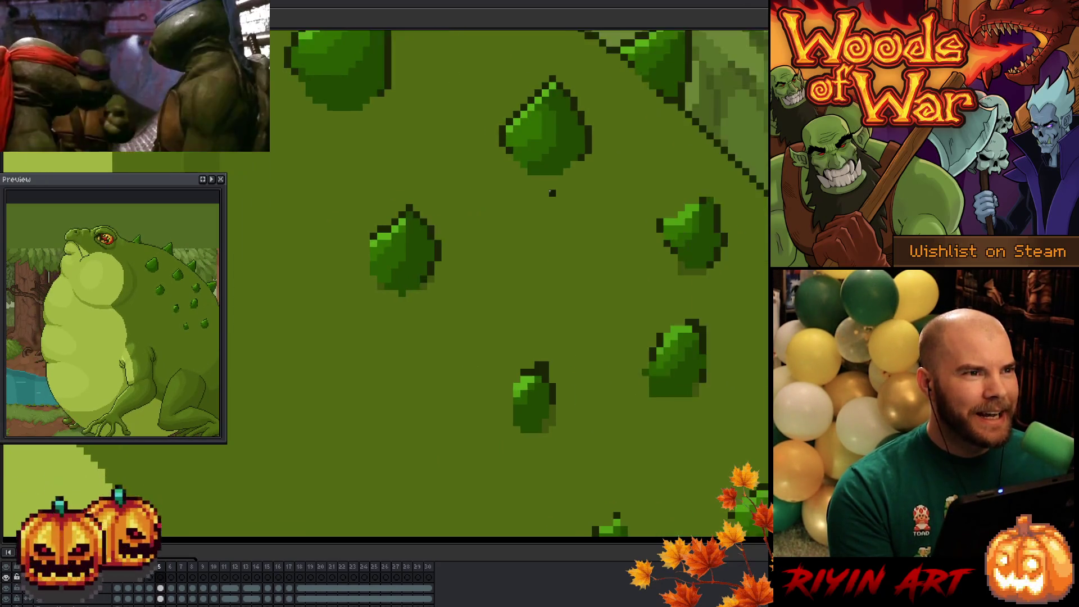
key("Left")
key("Right")
key("Right")
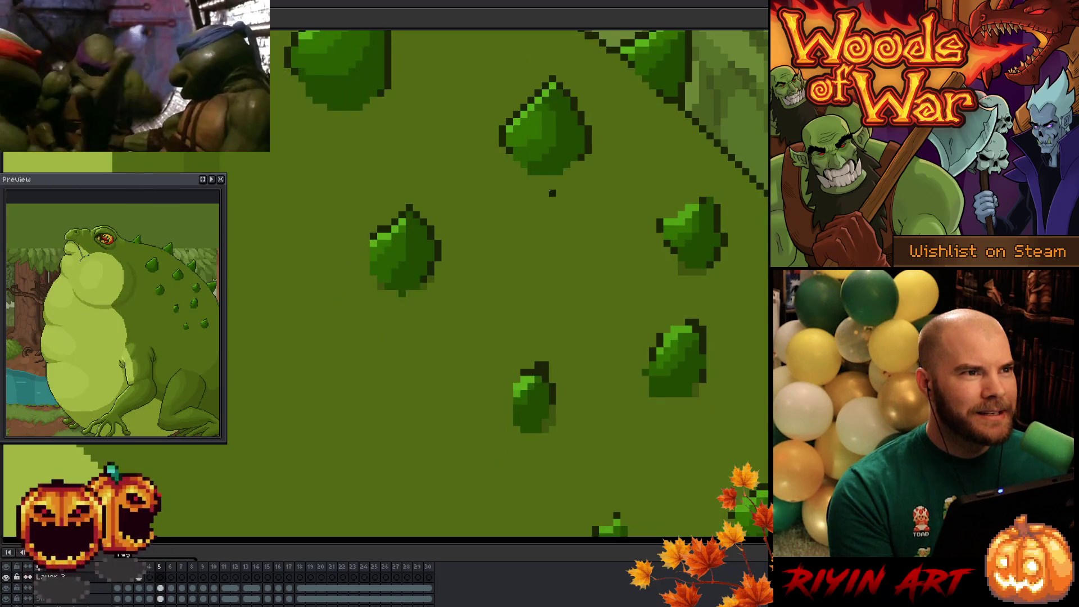
key("Right")
key("Right")
key("Right")
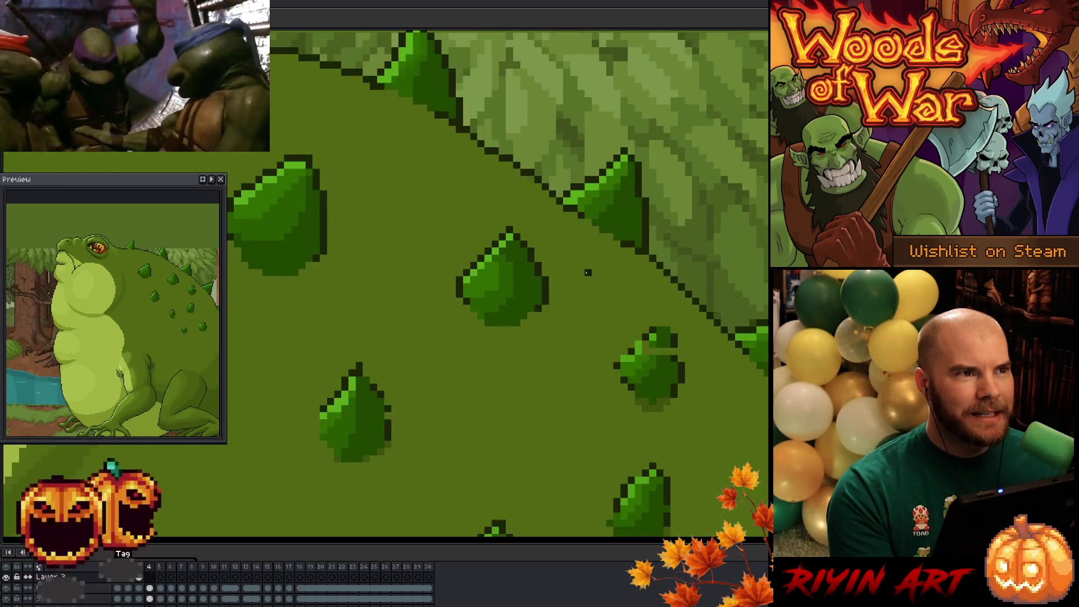
key("Right")
key("Right")
key("Right")
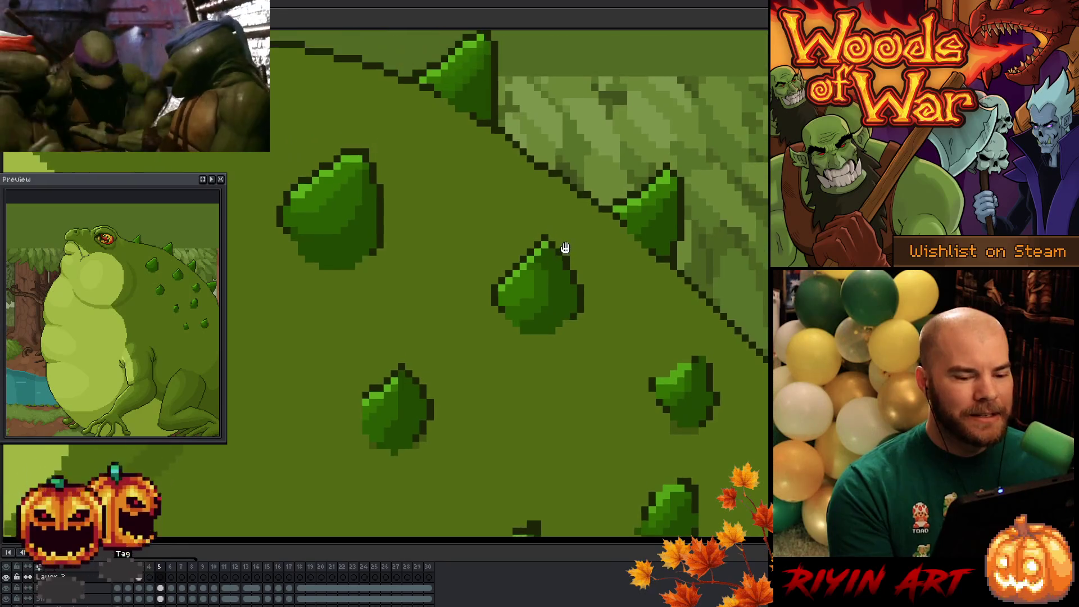
key("b")
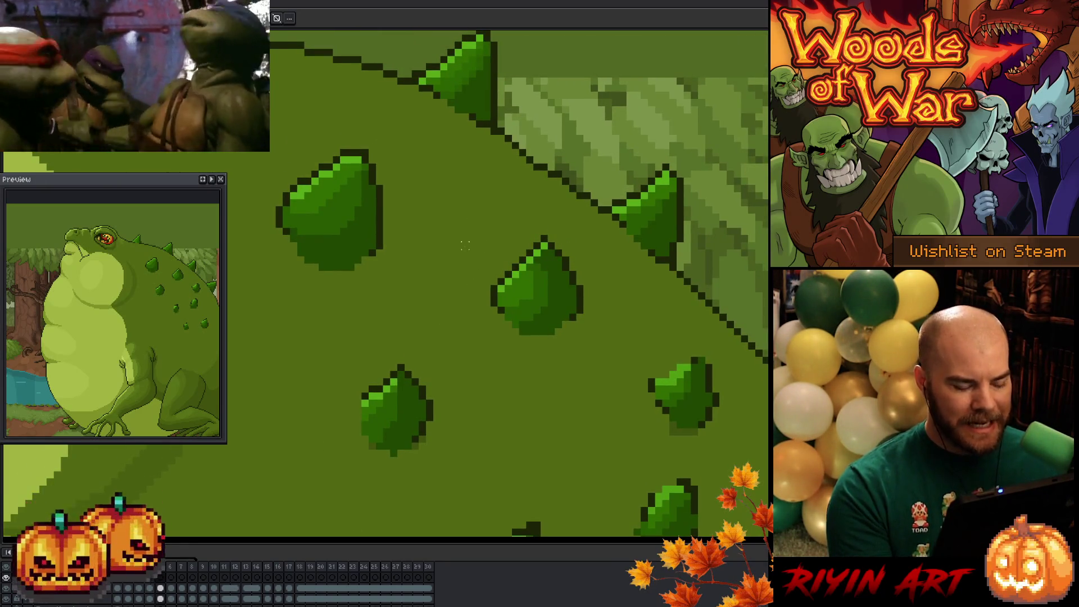
Lasso and nudge the middle back spike, check adjacent frames, commit the move and save
mouse_move(548, 346)
left_mouse_down()
mouse_move(567, 246)
mouse_move(546, 345)
left_mouse_up()
left_click(551, 306)
mouse_move(576, 302)
left_mouse_down()
mouse_move(563, 304)
mouse_move(568, 314)
left_mouse_up()
key("comma")
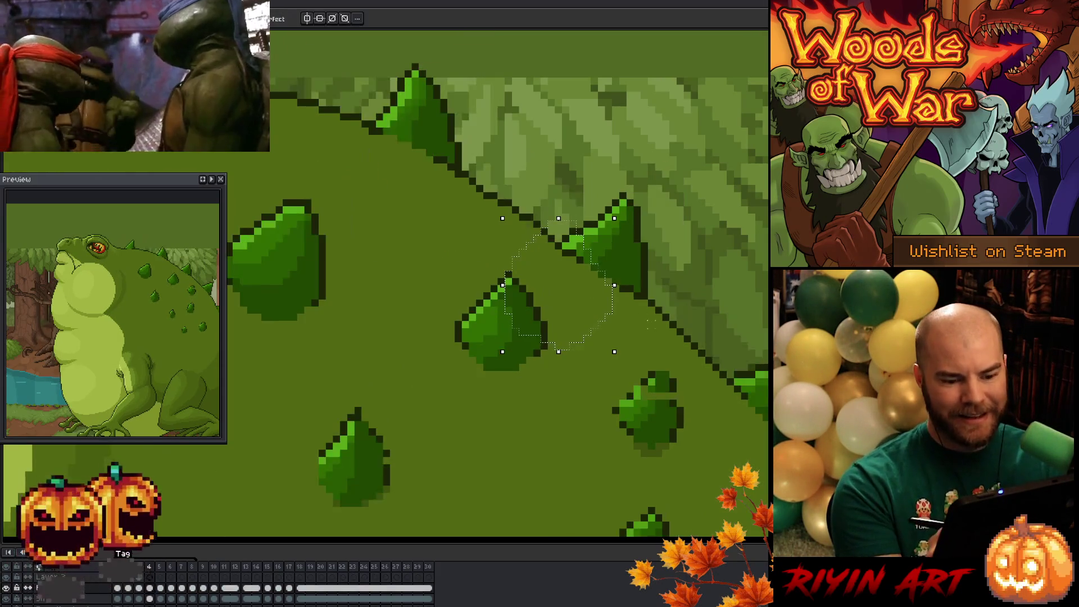
key("period")
key("period")
key("comma")
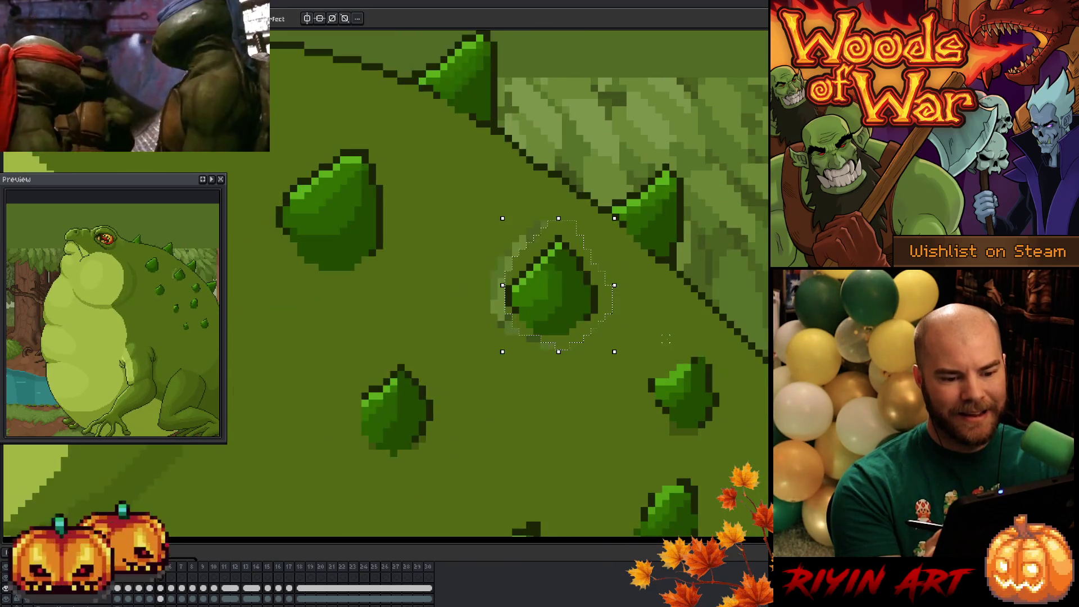
key("ctrl+d")
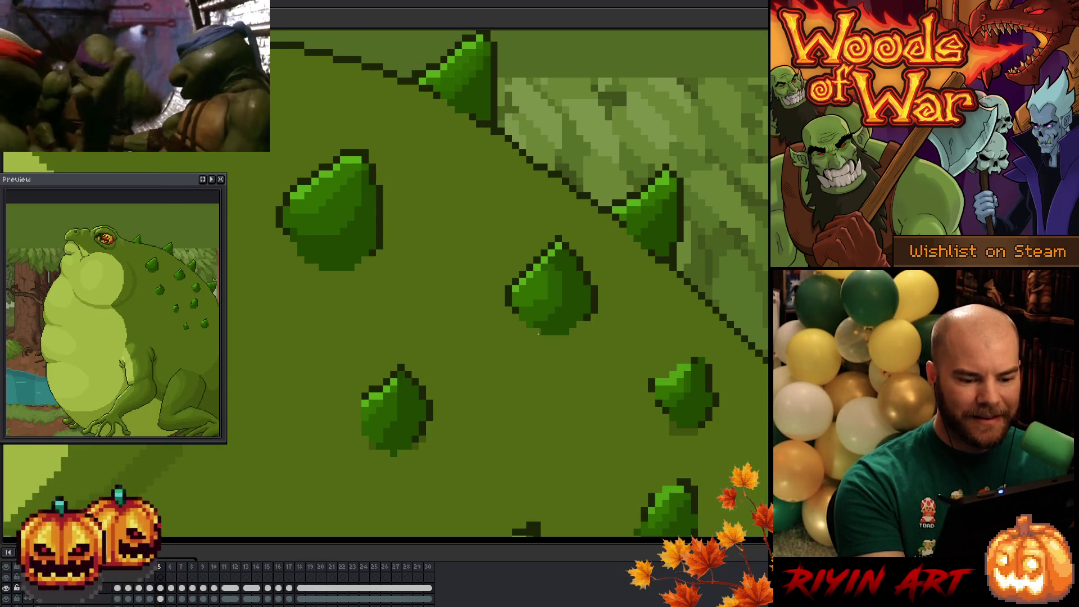
key("ctrl+s")
Zoom out to frame the whole toad and forest scene, play the animation, then save
scroll(620, 388, "down", 1)
scroll(605, 391, "down", 3)
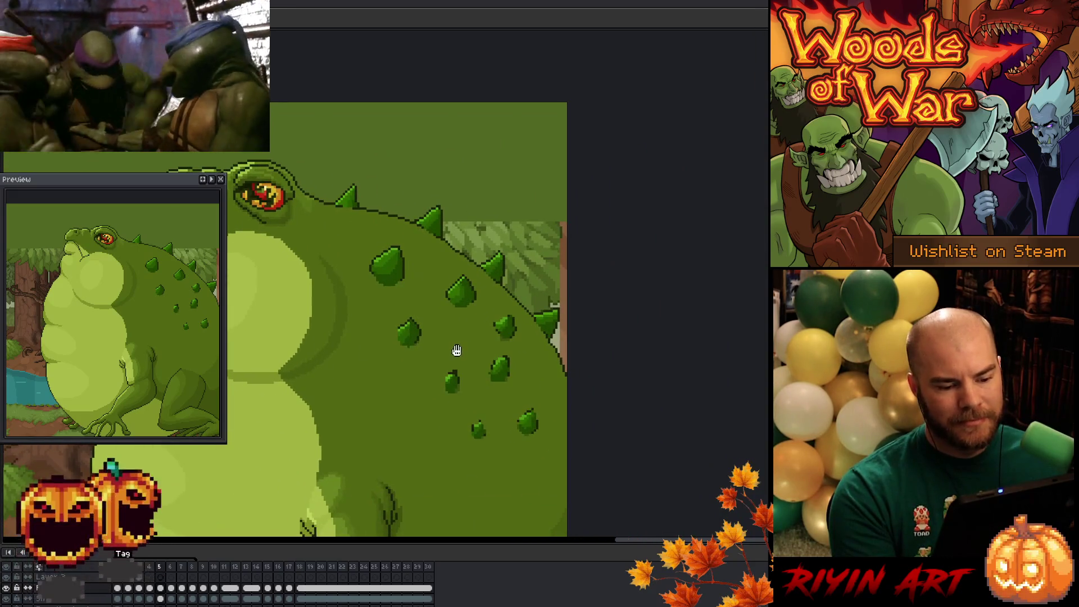
key("Return")
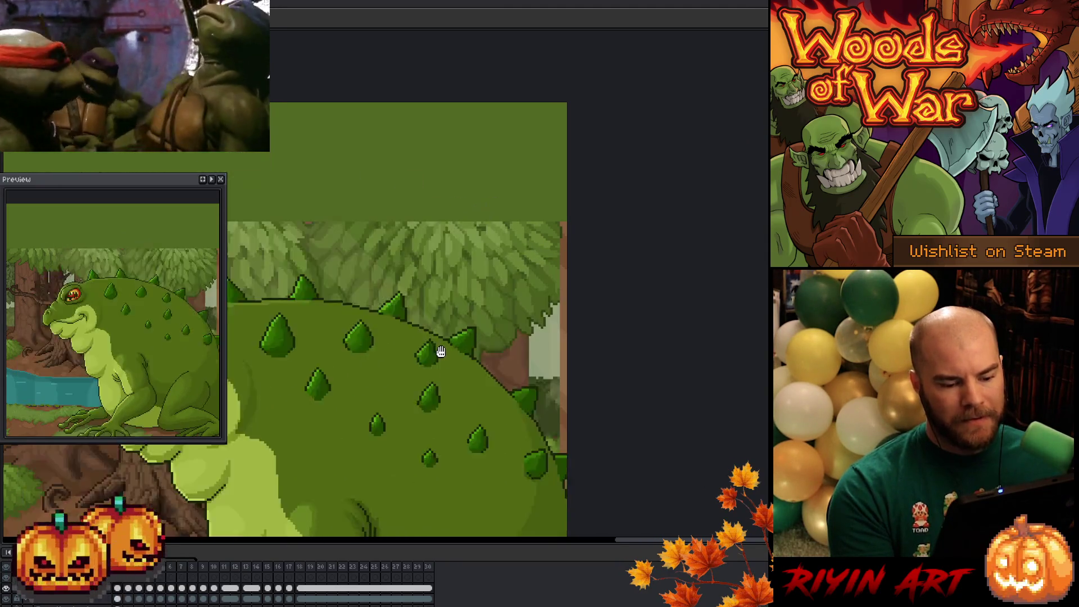
scroll(440, 357, "down", 2)
mouse_move(421, 386)
left_mouse_down()
mouse_move(436, 294)
mouse_move(465, 308)
left_mouse_up()
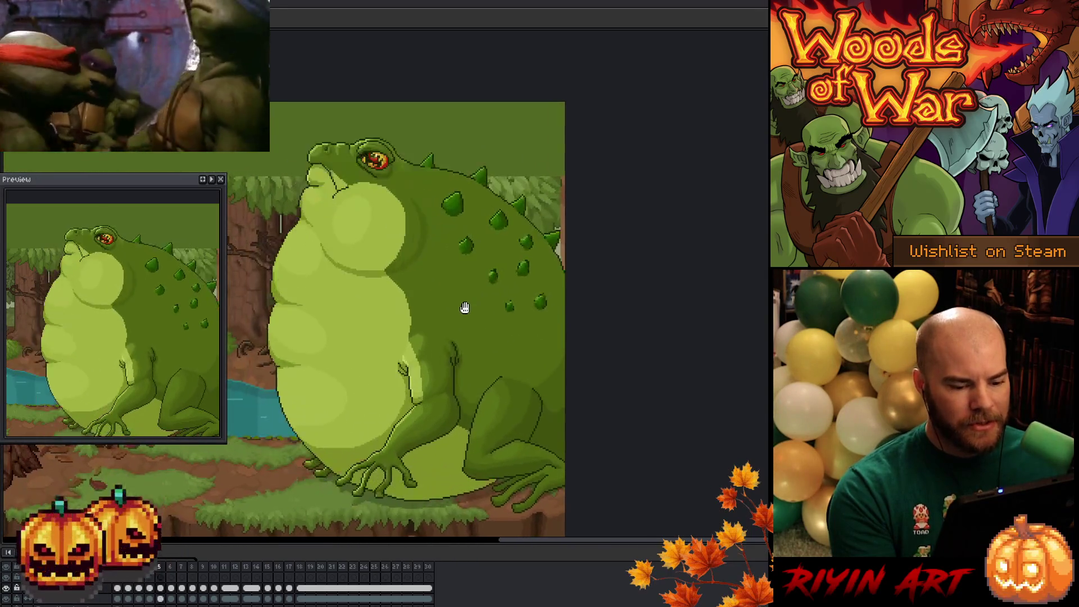
key("ctrl+s")
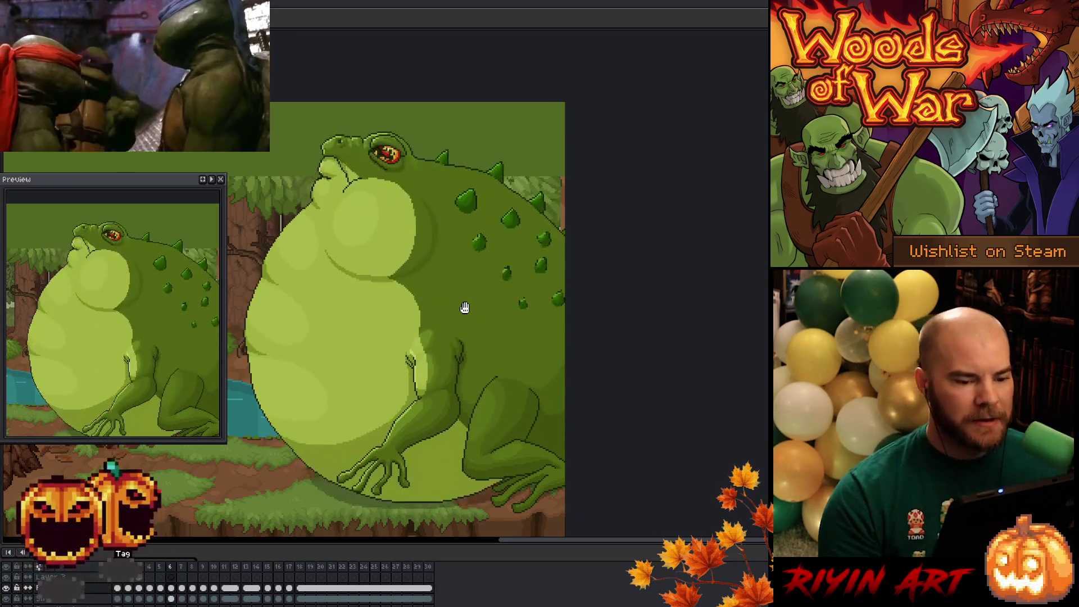
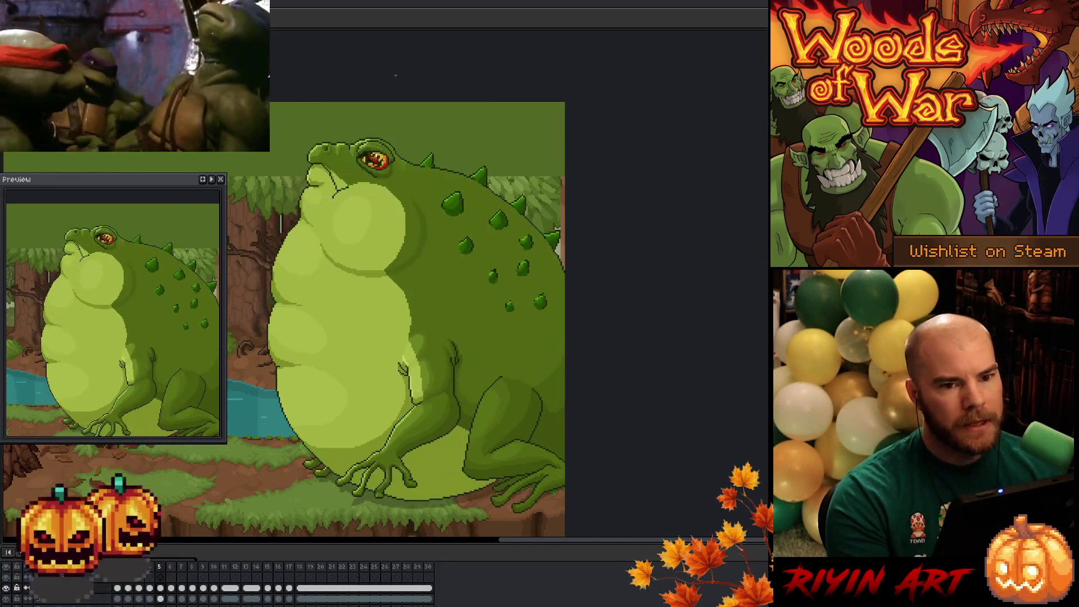
Switch to frame 4 of the toad animation and compare it against frame 3
scroll(567, 296, "up", 2)
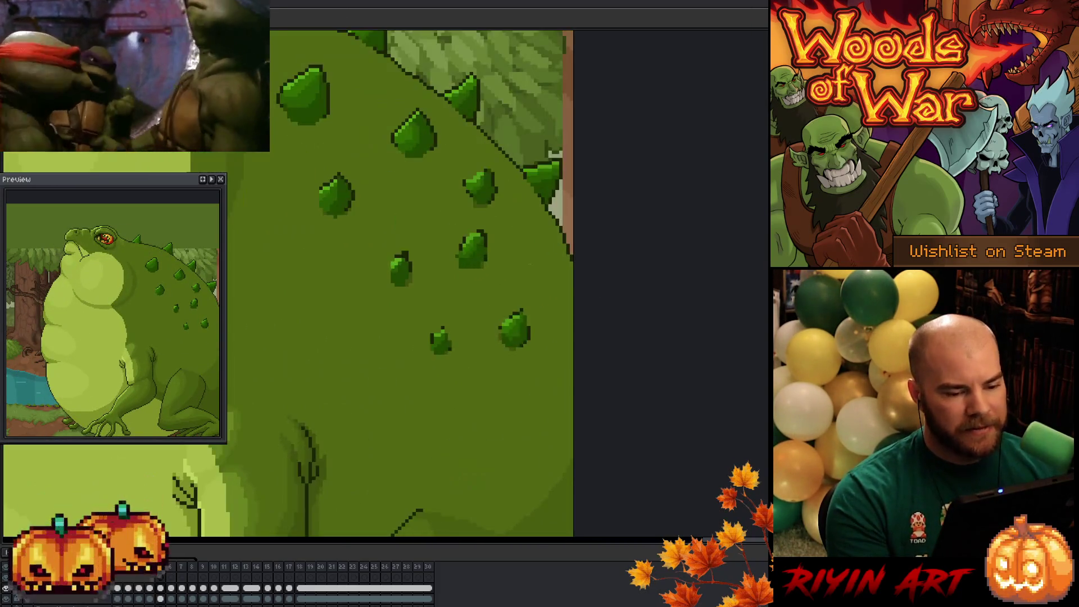
scroll(423, 225, "down", 2)
scroll(458, 388, "up", 2)
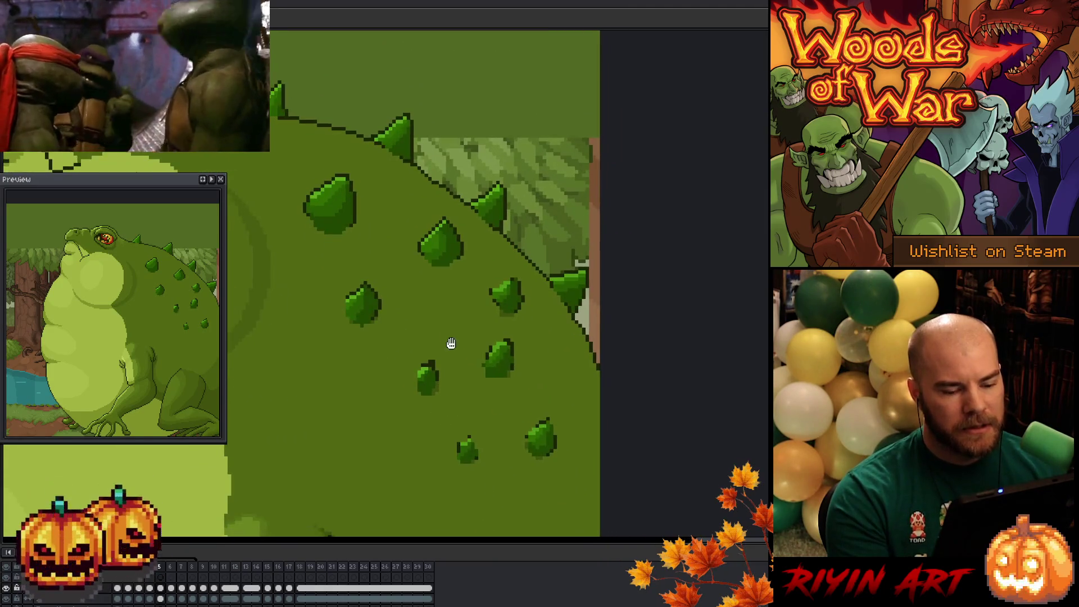
scroll(443, 332, "down", 2)
scroll(461, 334, "up", 2)
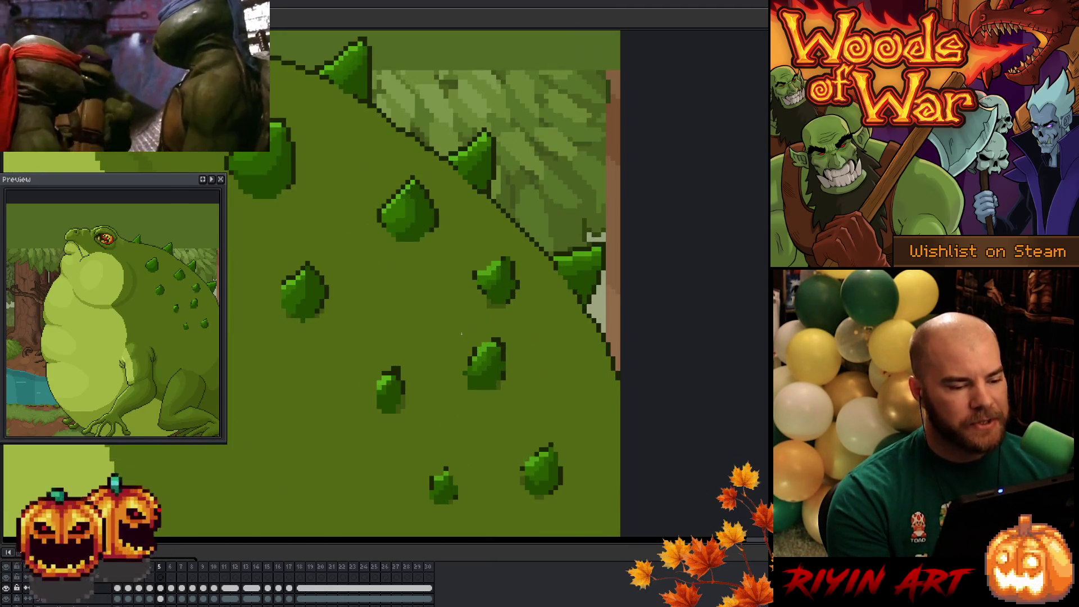
scroll(461, 333, "down", 1)
scroll(453, 329, "up", 2)
scroll(445, 325, "down", 1)
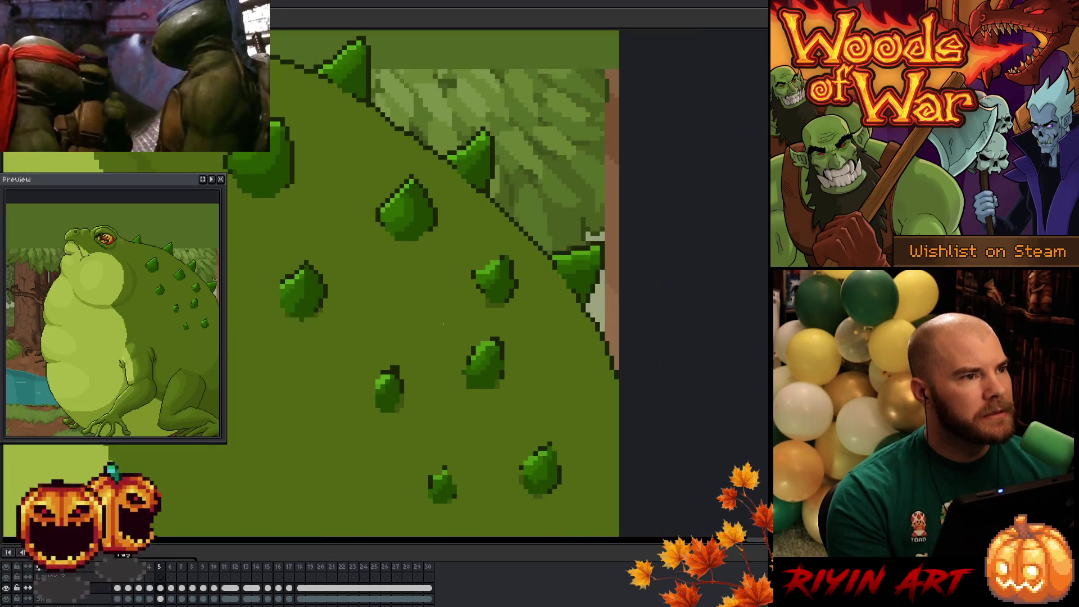
left_click(145, 568)
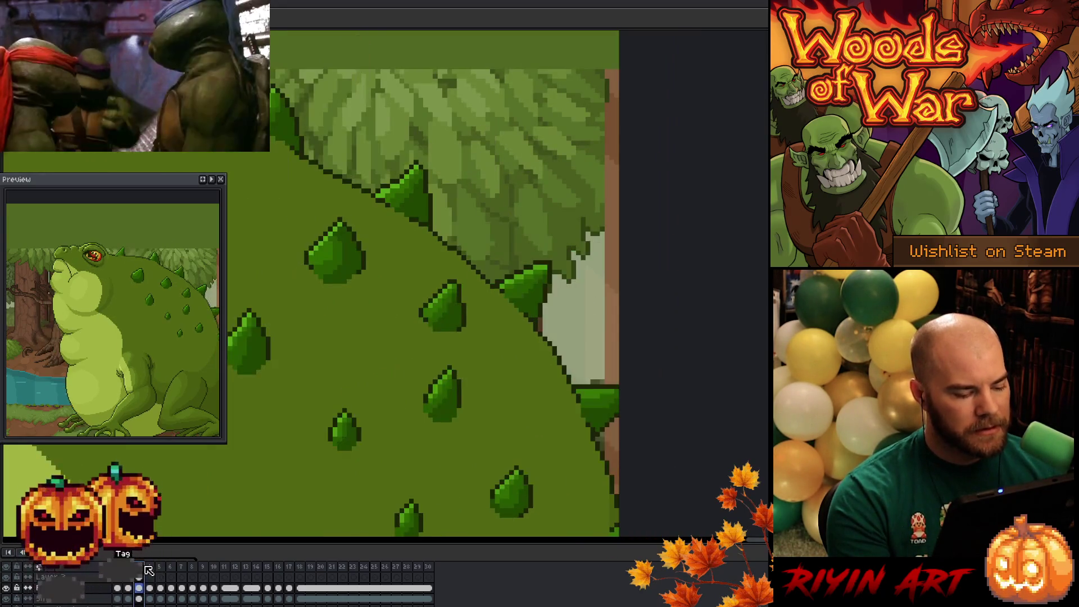
left_click(149, 569)
key("Left")
key("Right")
Zoom in close on the spiky bumps along the toad's back
scroll(477, 313, "up", 2)
scroll(473, 314, "up", 1)
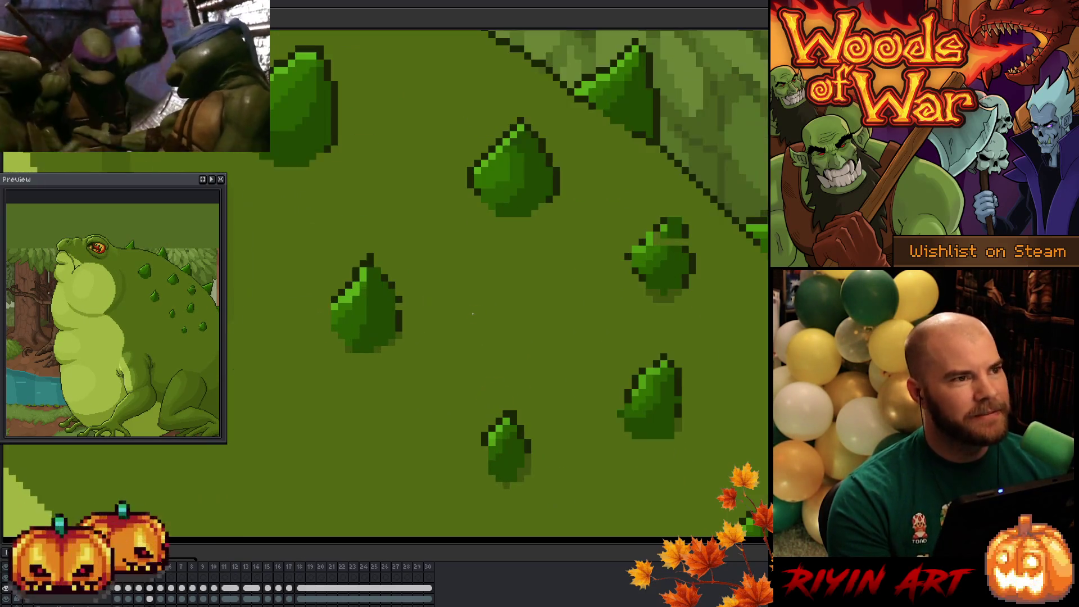
scroll(478, 310, "down", 3)
scroll(484, 308, "up", 2)
scroll(484, 308, "up", 1)
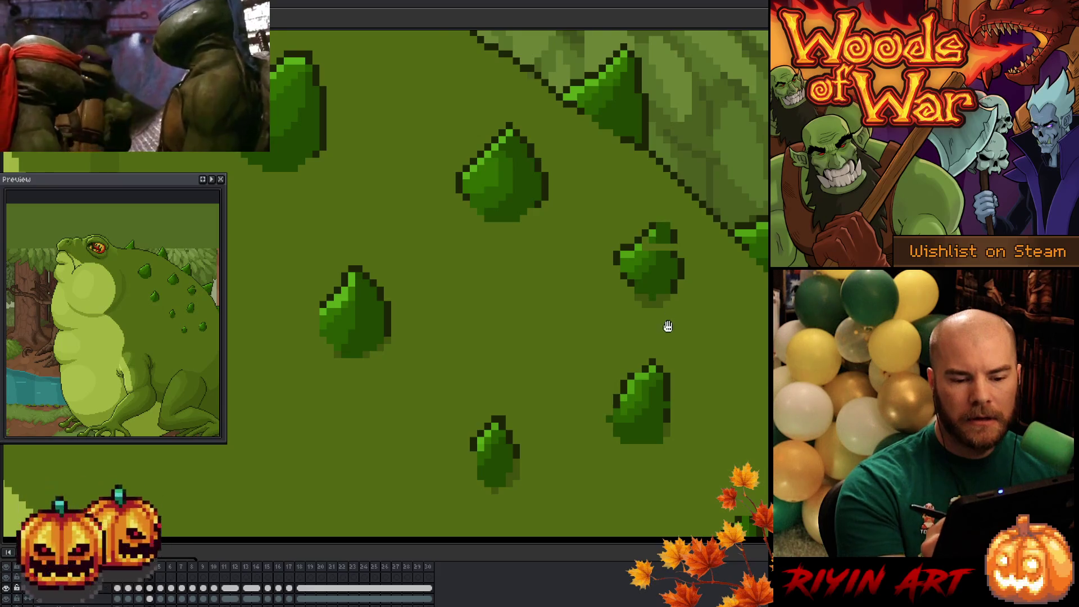
Add one dark outline pixel atop the small back bump to make its tip taller
left_click_drag(667, 321, 497, 380)
left_click(493, 276)
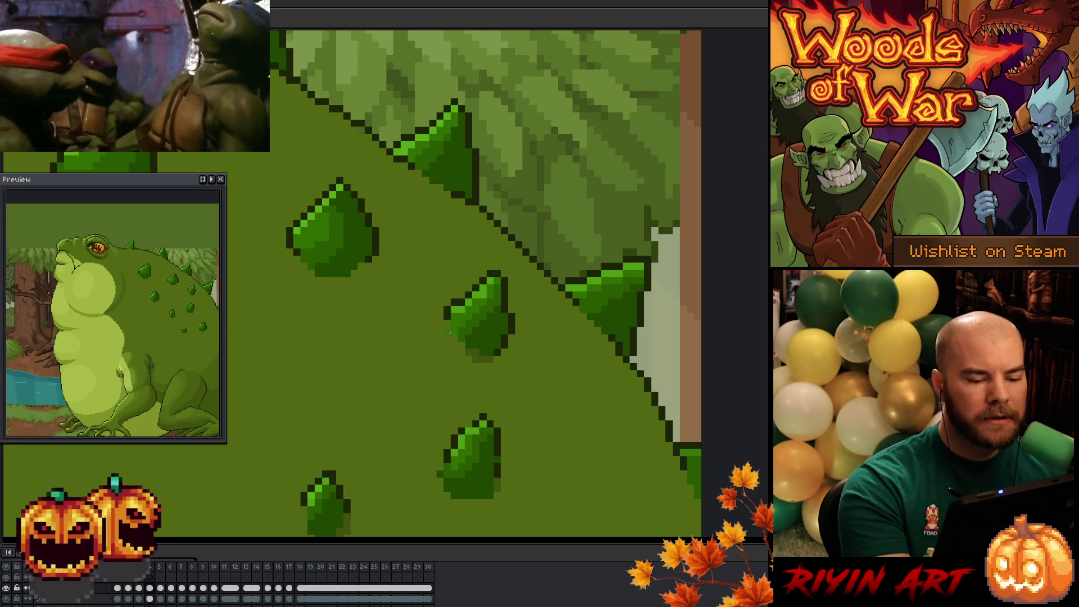
left_click_drag(528, 390, 602, 301)
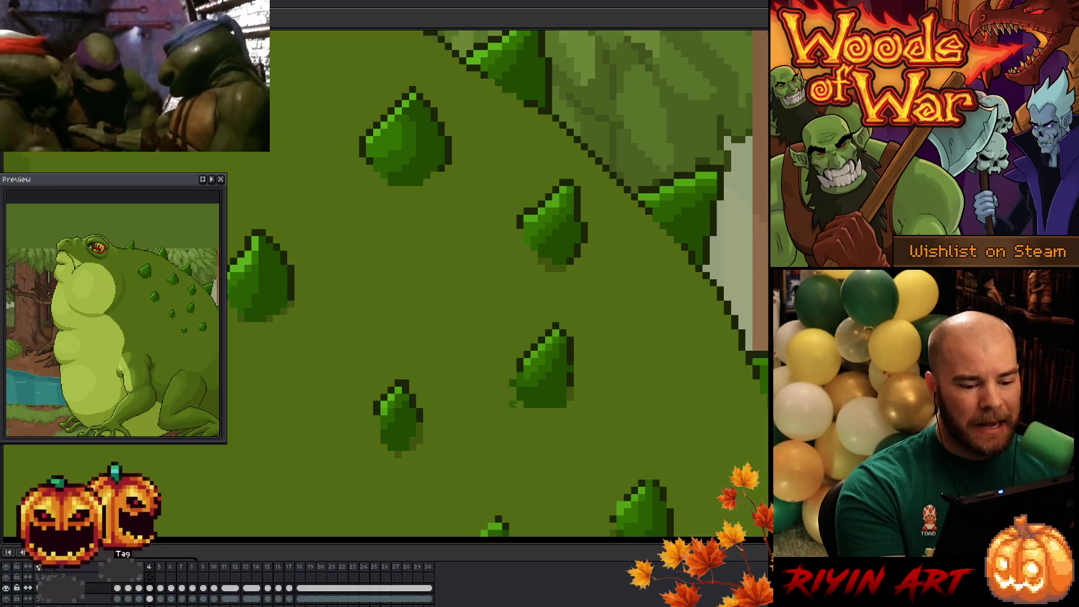
Give the lower-right bump a pointed dark tip and clear the dark shadow along its bottom
left_click(512, 380)
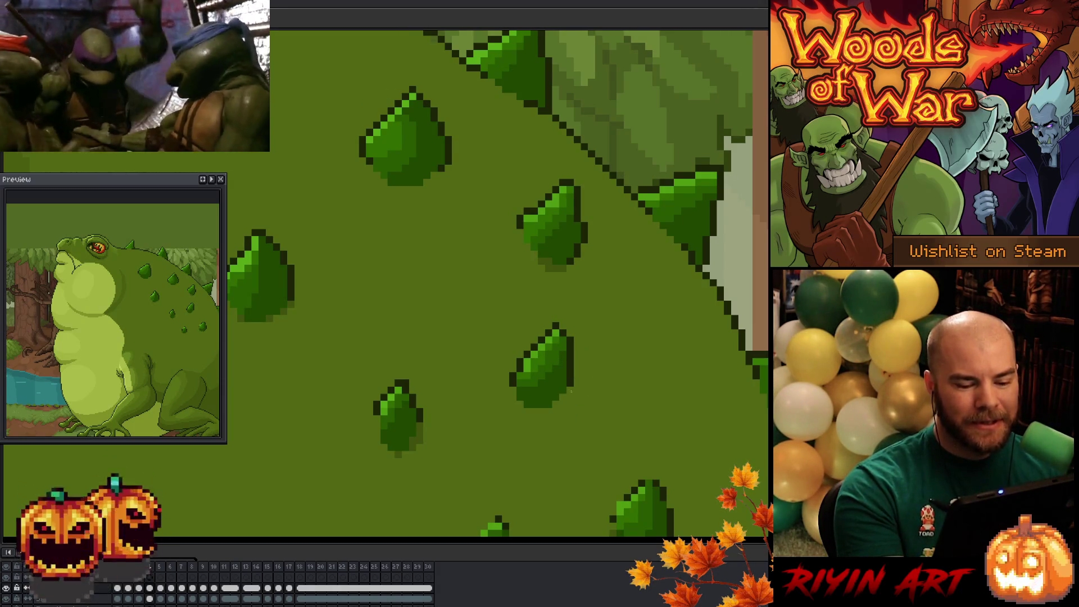
left_click_drag(614, 410, 602, 326)
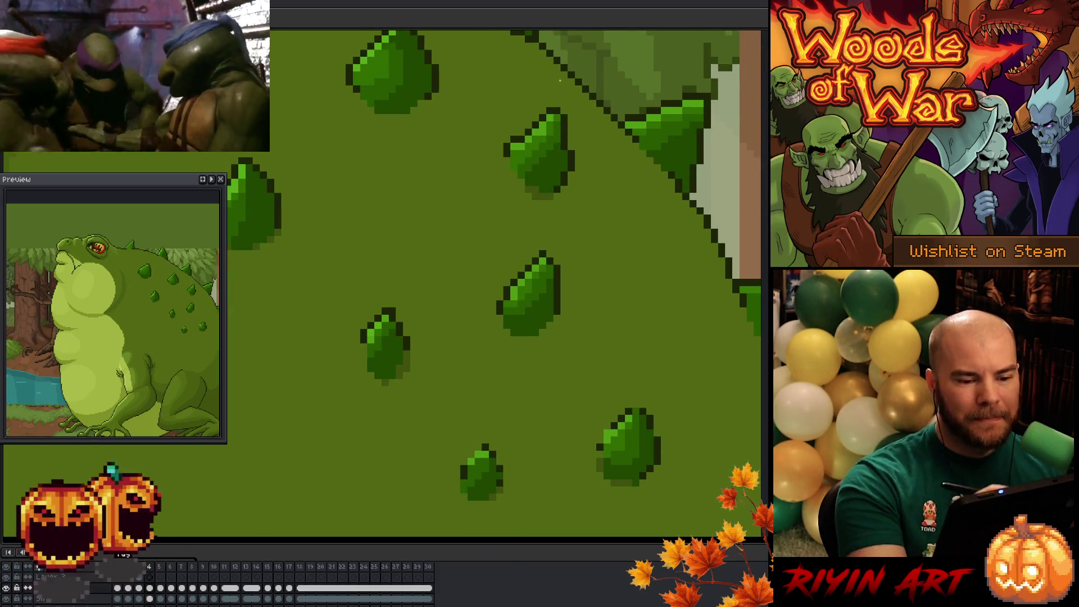
left_click_drag(648, 405, 635, 403)
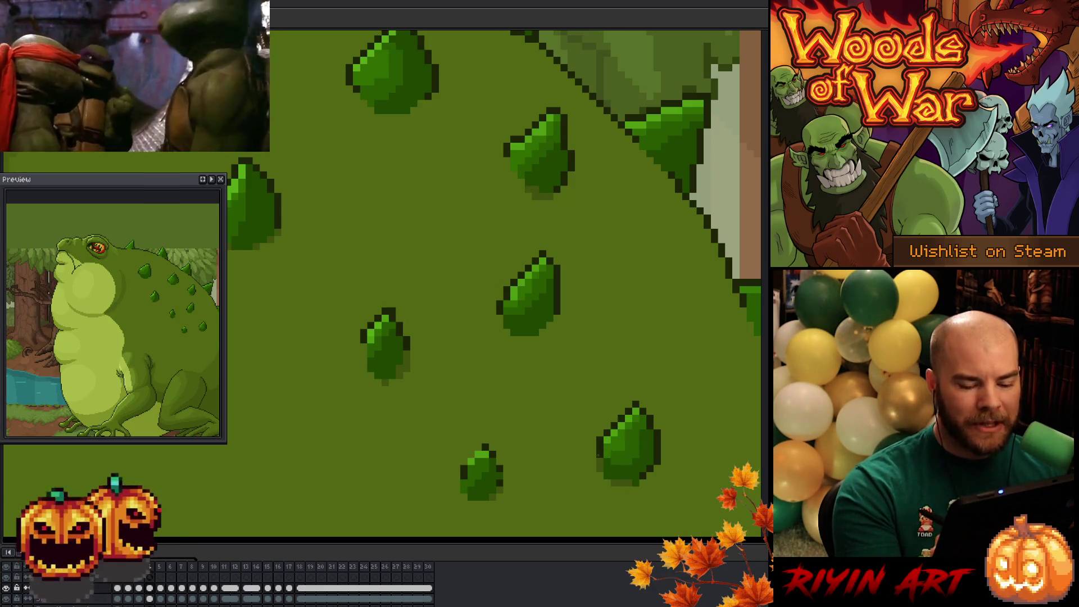
left_click(636, 484)
left_click(629, 484)
left_click_drag(622, 484, 612, 483)
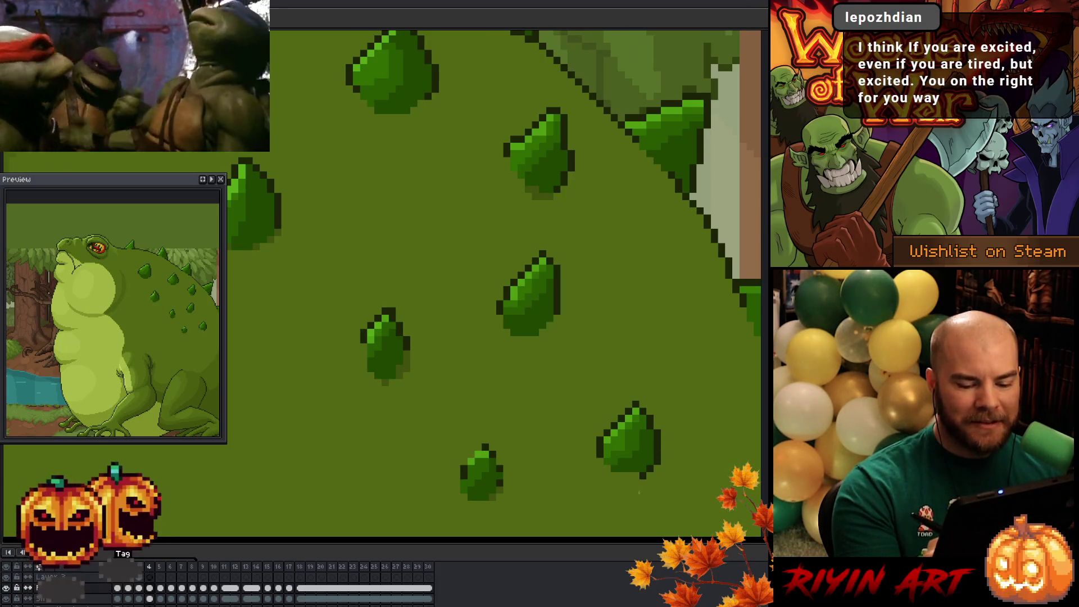
left_click_drag(651, 461, 643, 477)
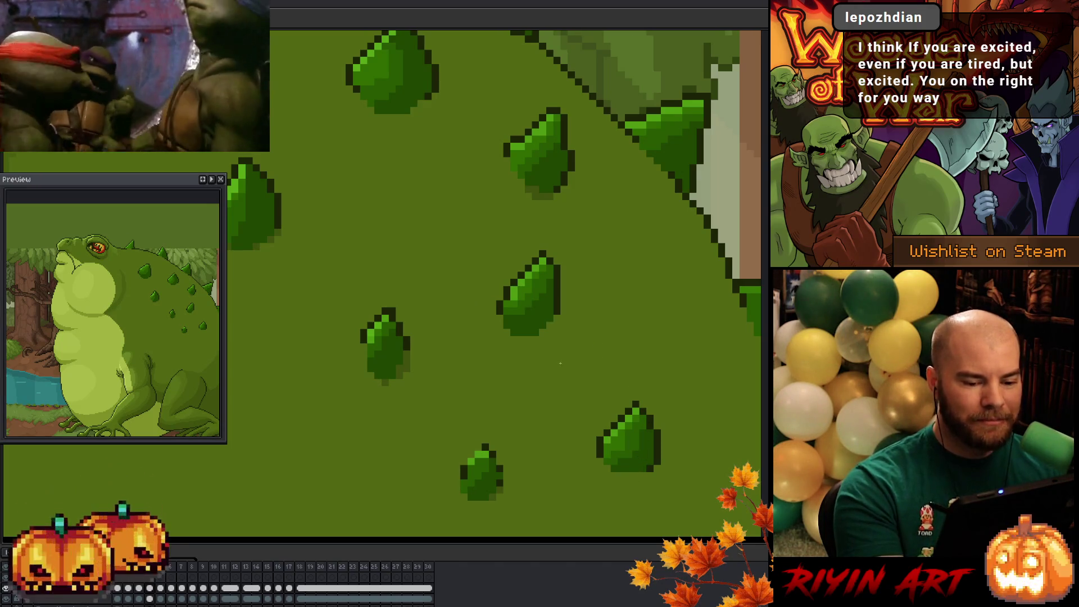
Trim the middle-left bump's right and bottom outline so it ends higher
left_click_drag(407, 353, 406, 371)
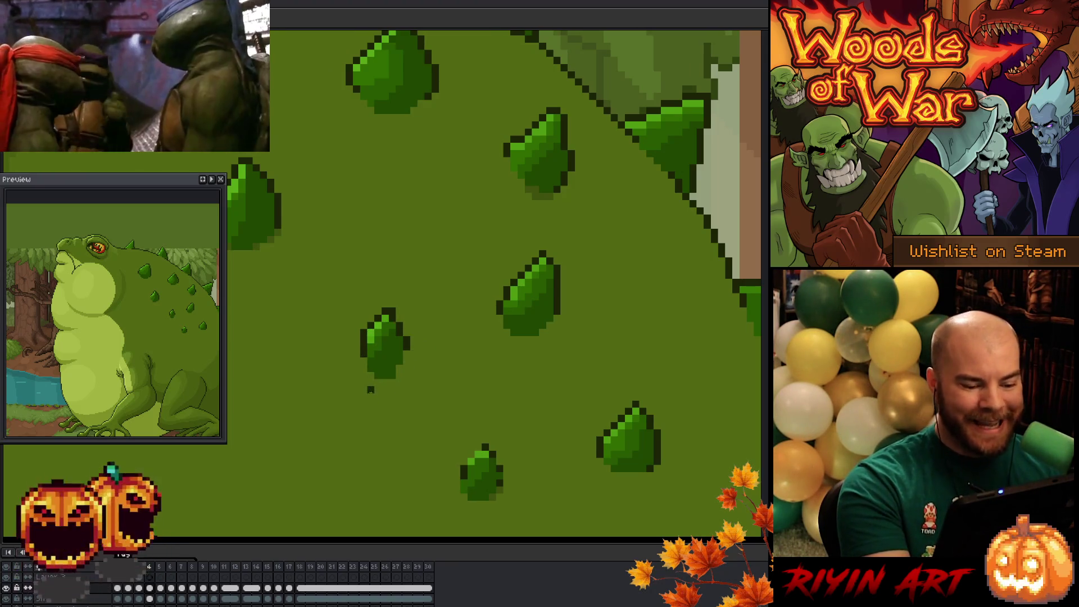
left_click_drag(371, 375, 397, 376)
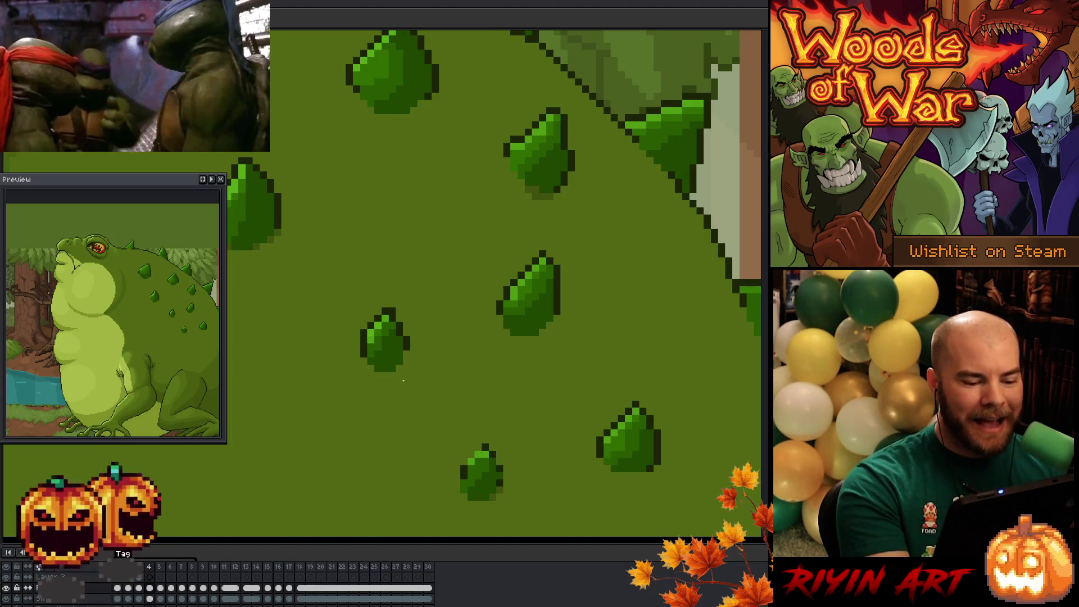
left_click_drag(509, 458, 487, 434)
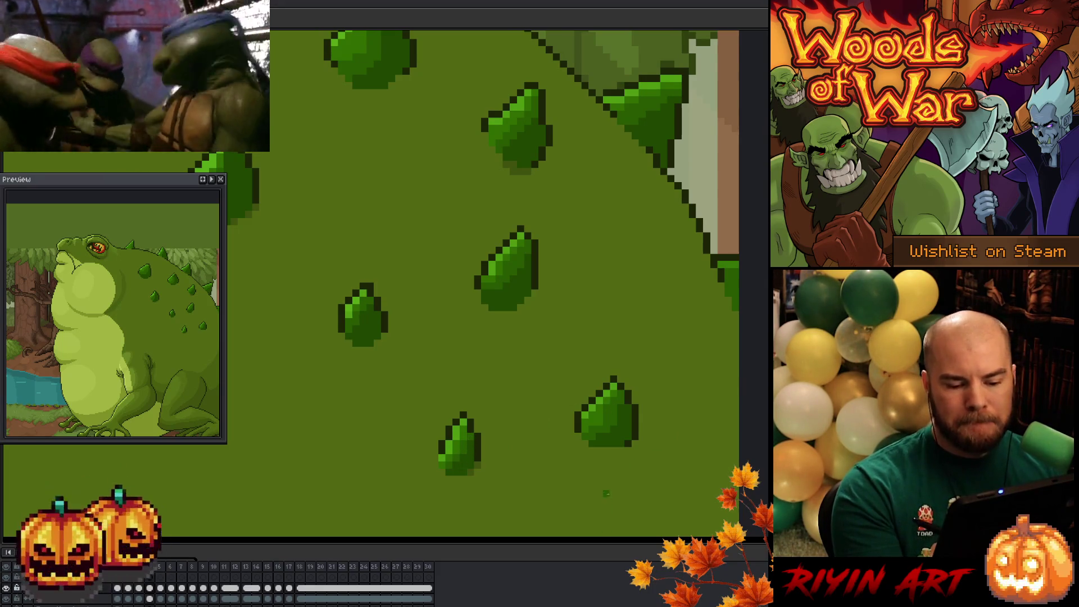
mouse_move(542, 357)
left_mouse_down()
mouse_move(644, 429)
mouse_move(631, 429)
mouse_move(578, 409)
mouse_move(724, 417)
mouse_move(589, 413)
left_mouse_up()
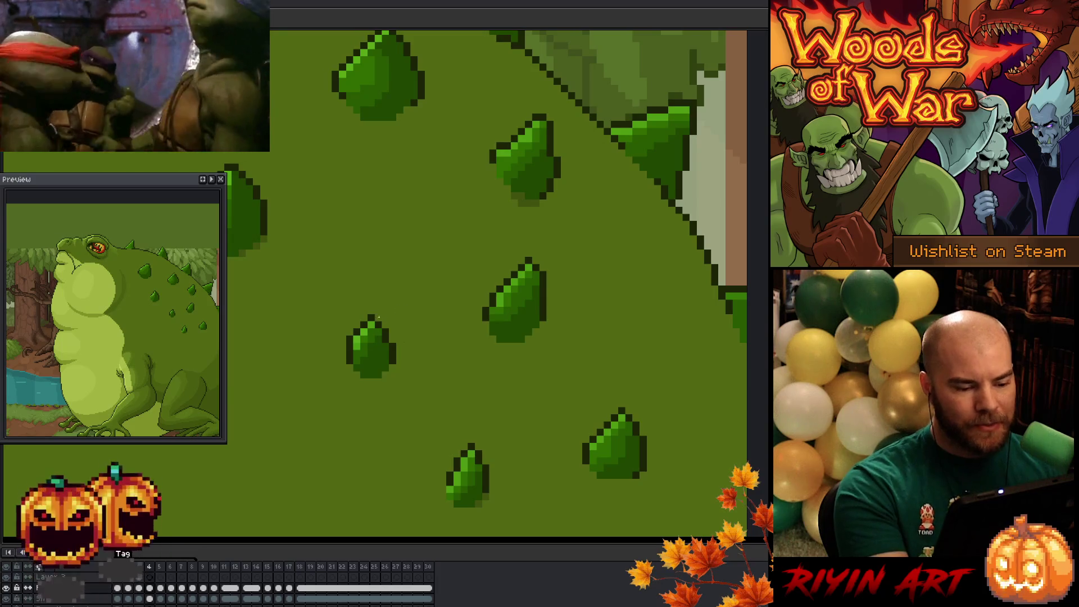
Save the toad artwork with its reshaped back bumps using Ctrl+S
scroll(452, 387, "down", 3)
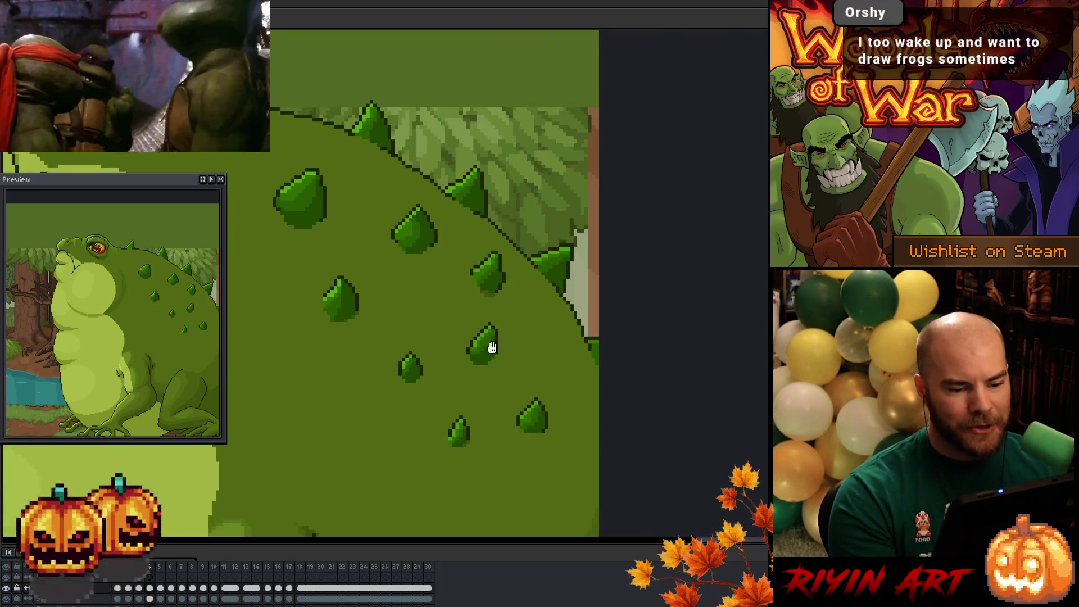
scroll(489, 349, "up", 1)
scroll(468, 365, "down", 1)
scroll(438, 325, "up", 1)
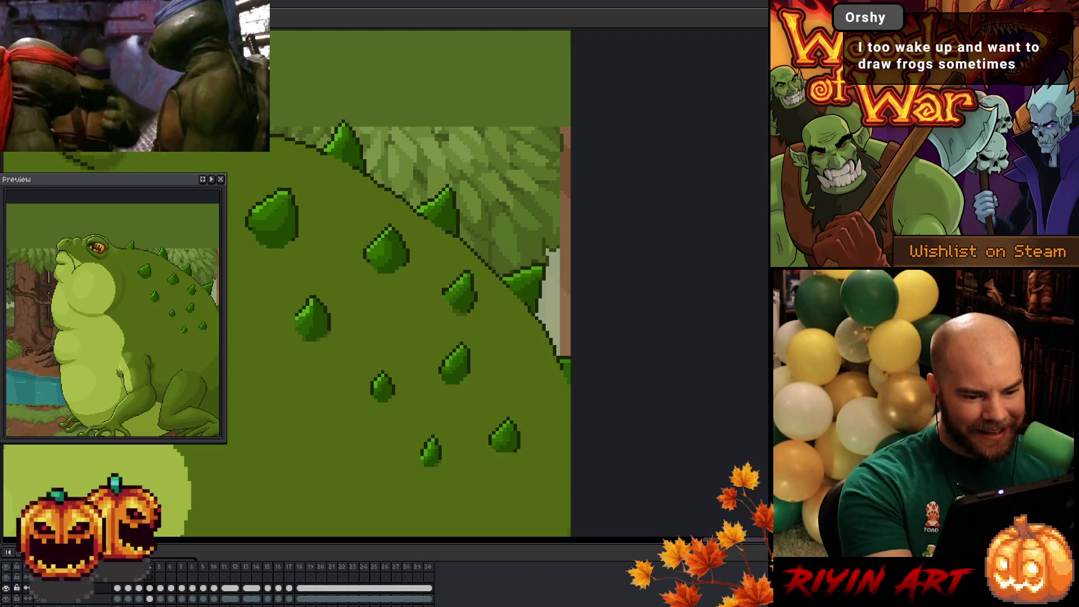
key("ctrl+s")
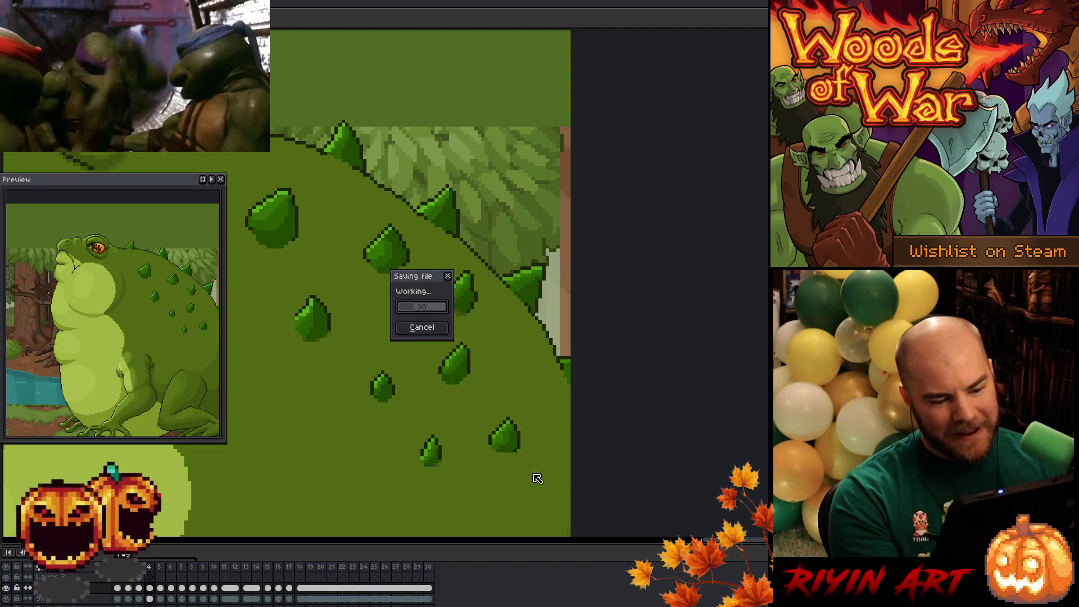
scroll(639, 473, "down", 1)
scroll(605, 475, "up", 1)
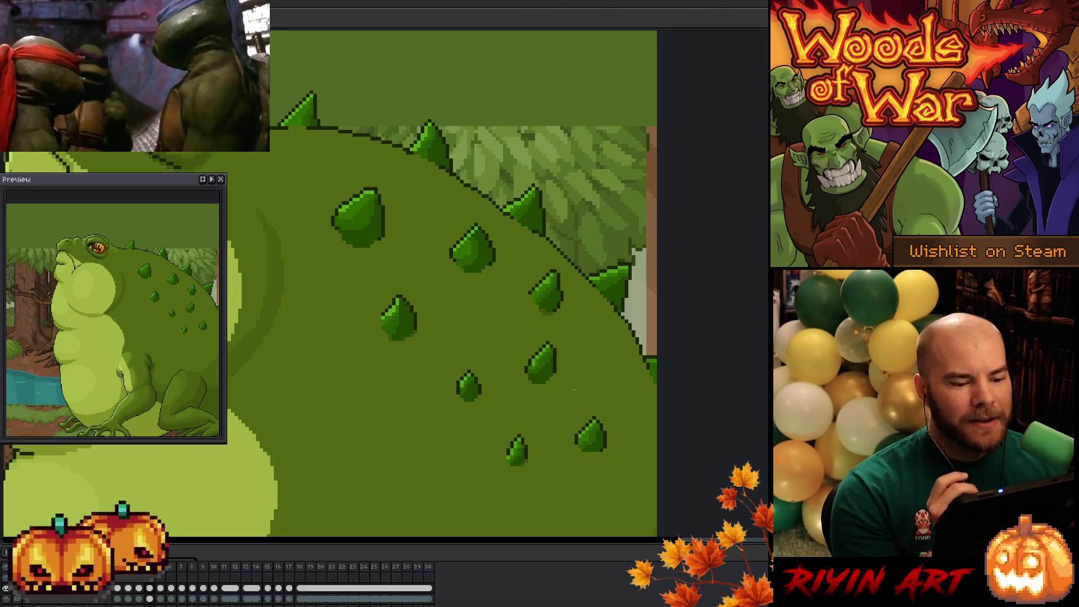
left_click_drag(554, 337, 495, 345)
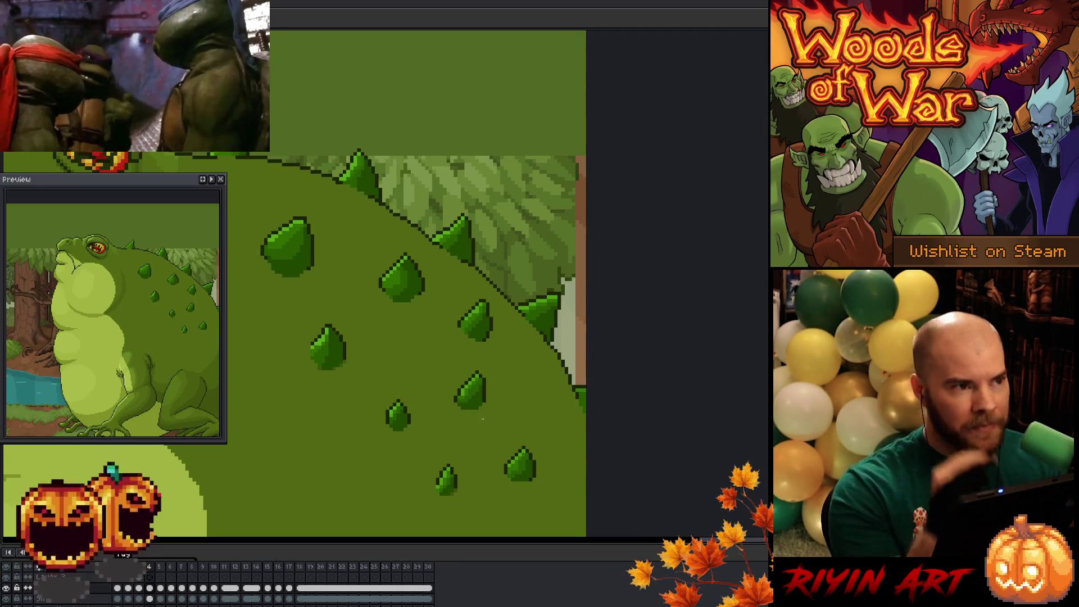
left_click_drag(479, 414, 435, 363)
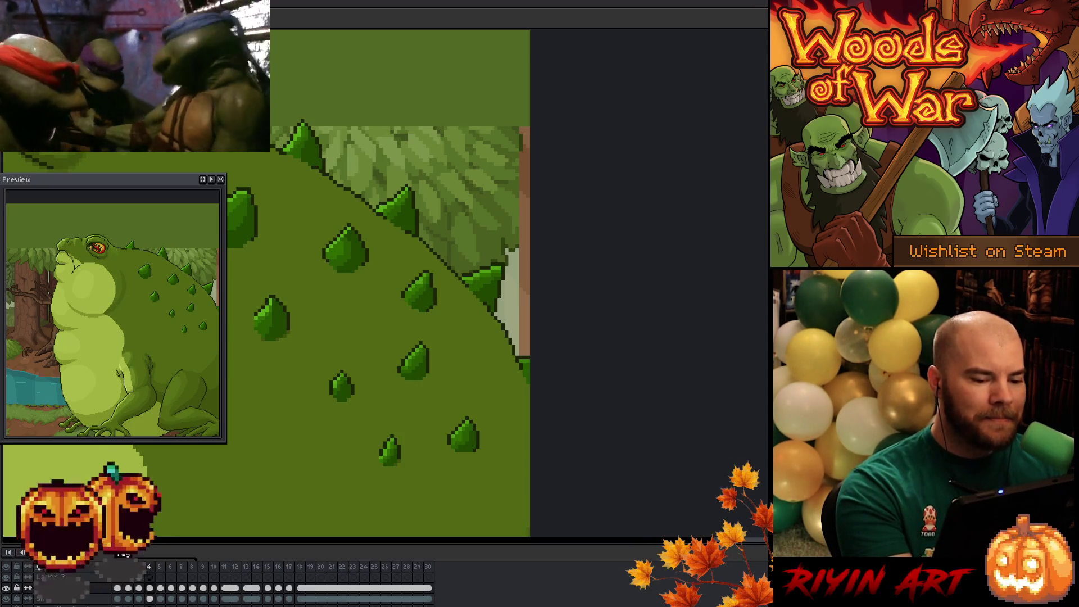
mouse_move(494, 477)
left_mouse_down()
mouse_move(631, 457)
mouse_move(622, 479)
mouse_move(509, 398)
left_mouse_up()
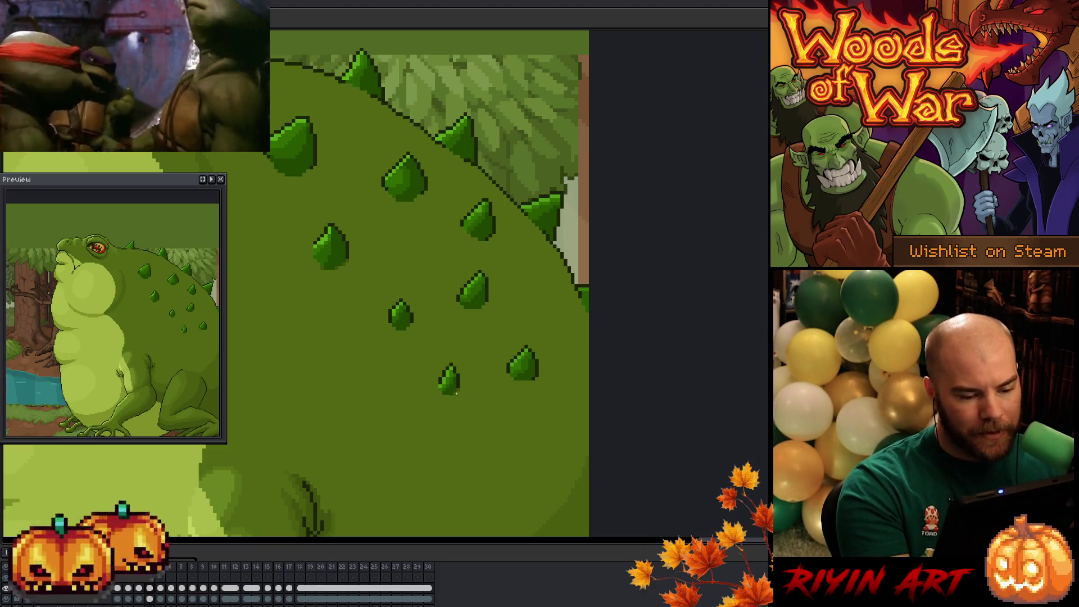
mouse_move(506, 427)
left_mouse_down()
mouse_move(433, 434)
mouse_move(571, 422)
mouse_move(588, 465)
mouse_move(622, 454)
mouse_move(603, 439)
left_mouse_up()
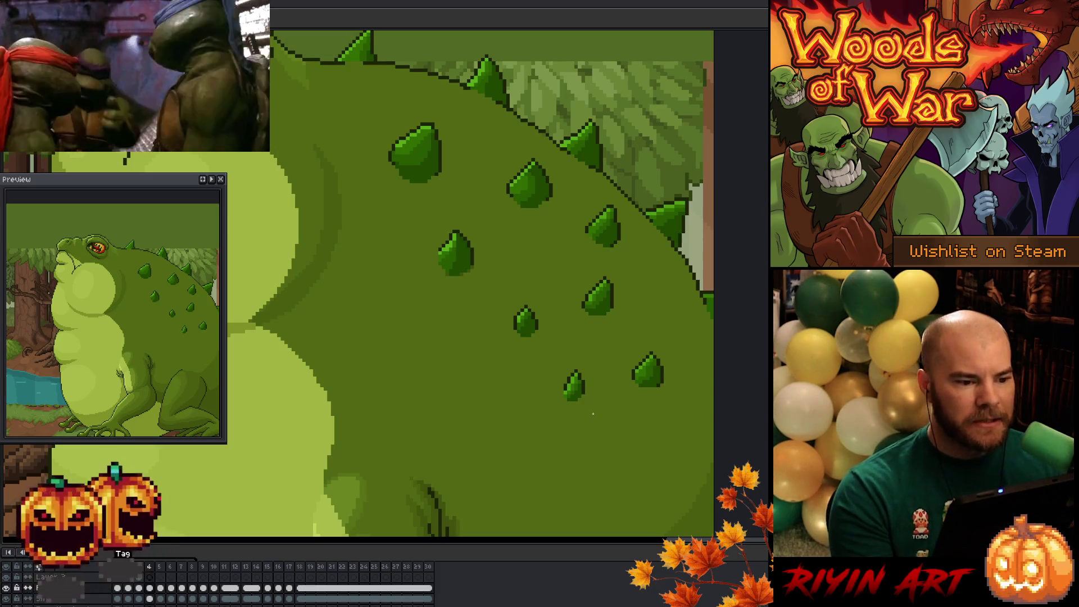
Advance from frame 4 to frame 5, flipping back once to compare the frames
key("Right")
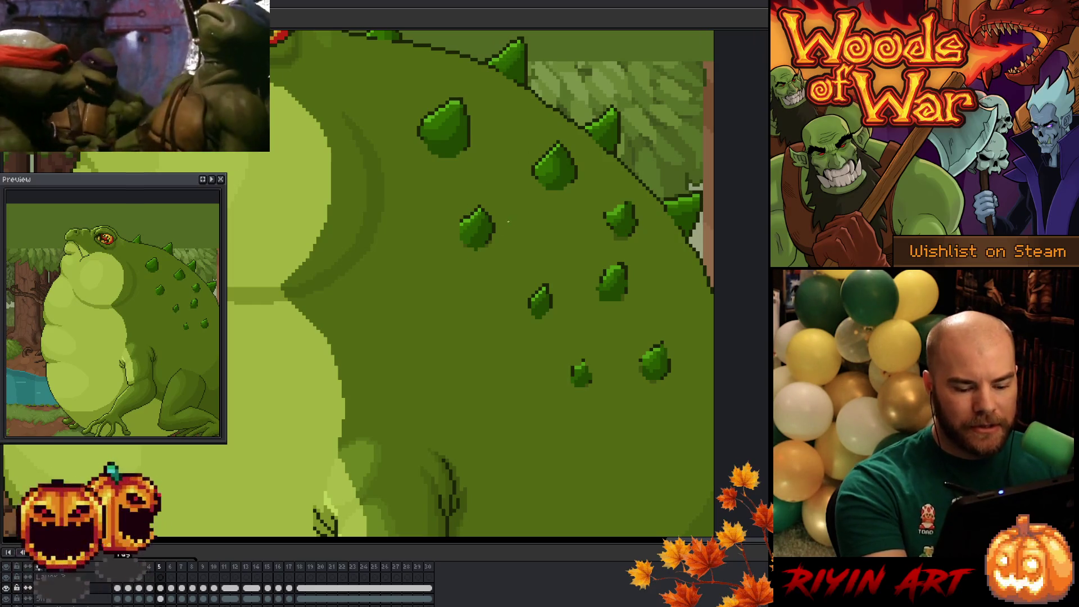
key("Left")
key("Right")
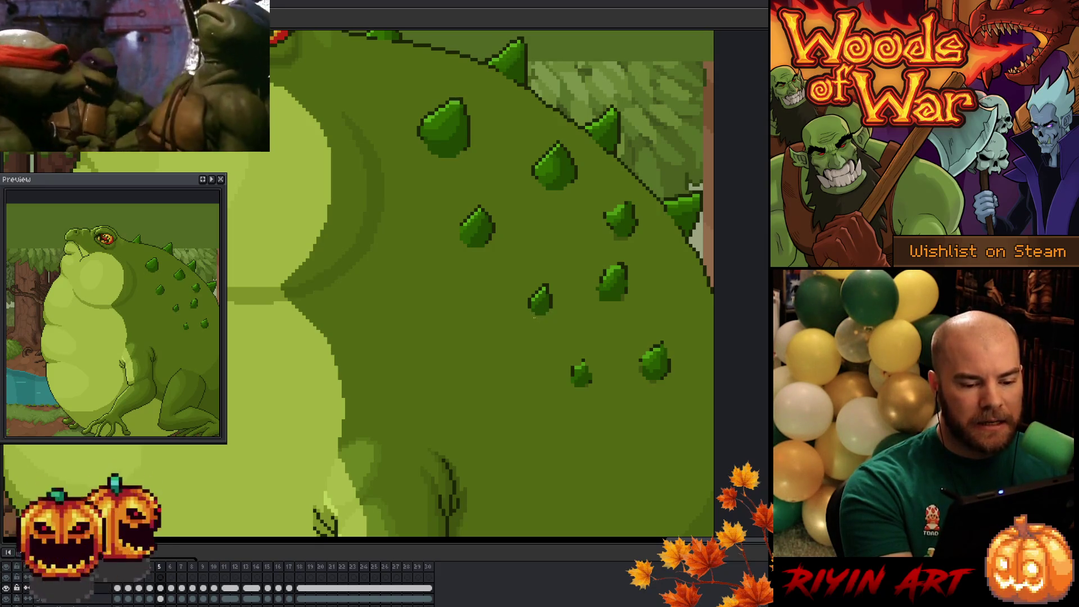
left_click_drag(590, 402, 474, 414)
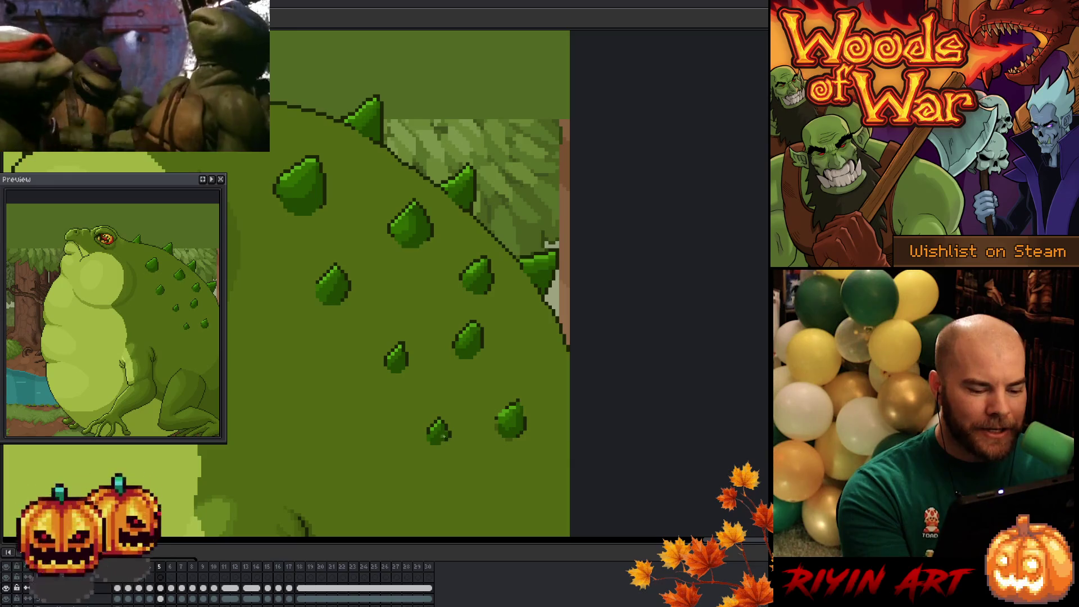
Darken the left edge of the small lower spike with dark green
left_click(427, 433)
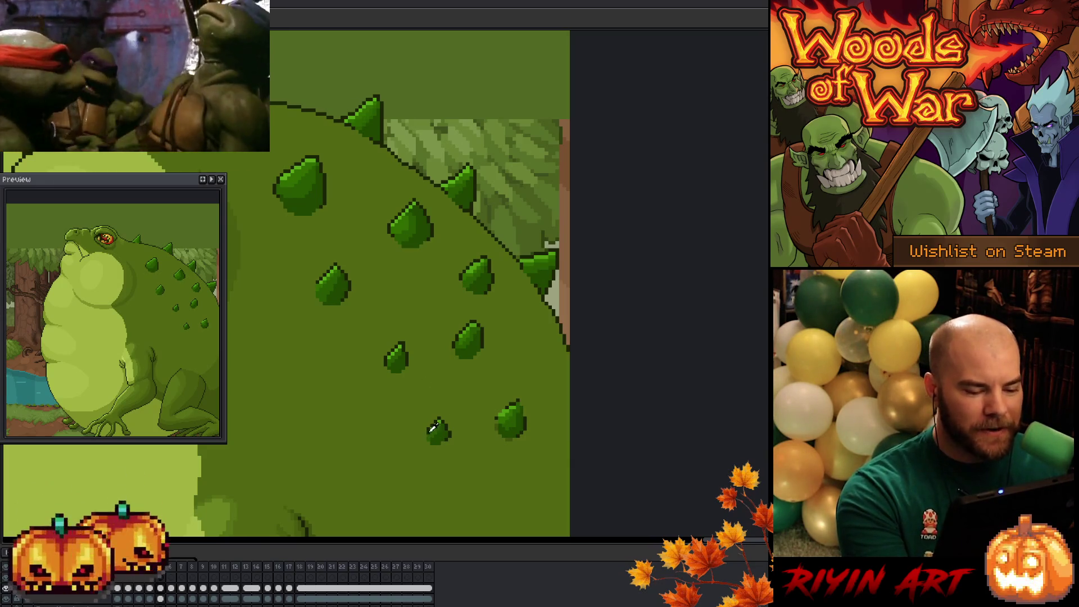